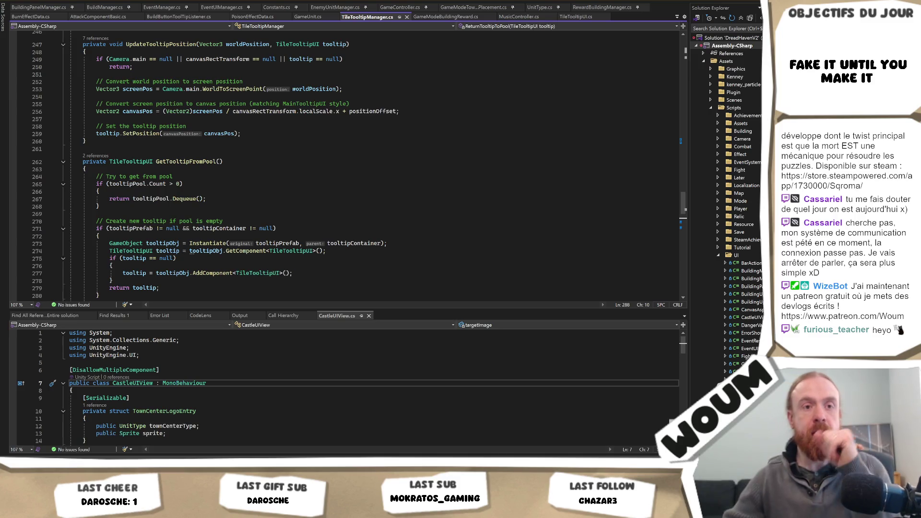
# Review the GetTooltipFromPool code and its pool count check in Visual Studio.
pyautogui.click(324, 214)
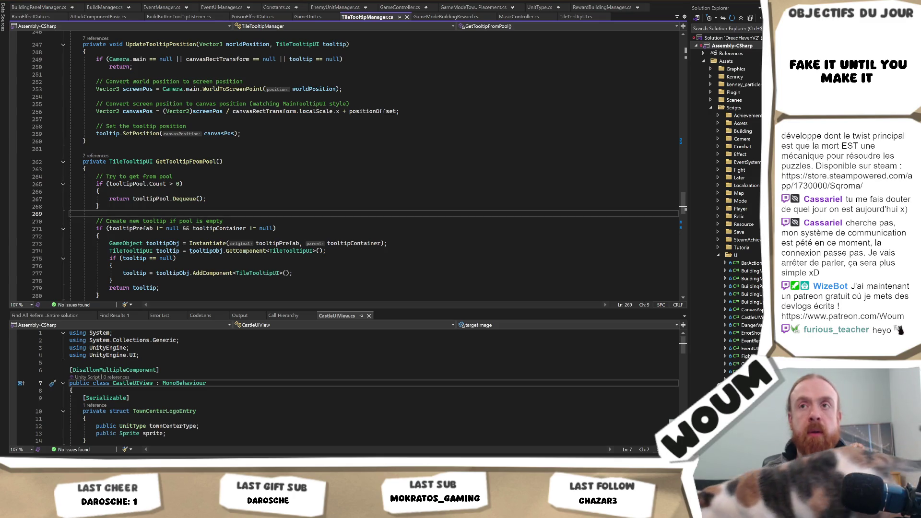
pyautogui.click(266, 184)
pyautogui.scroll(2, 268, 182)
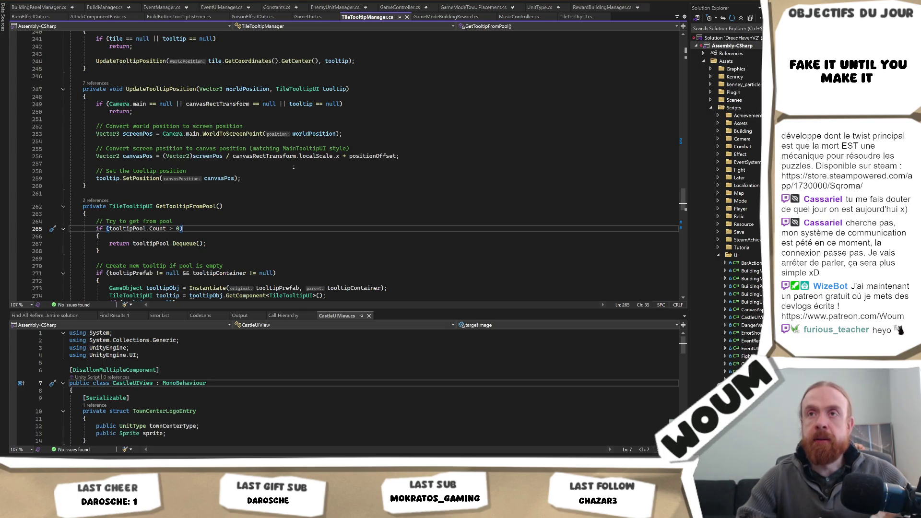
pyautogui.scroll(2, 297, 175)
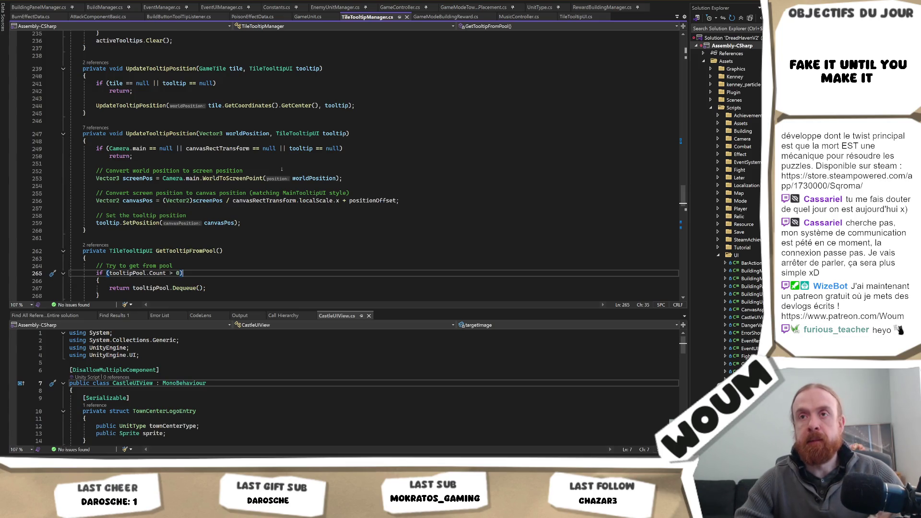
pyautogui.scroll(1, 279, 170)
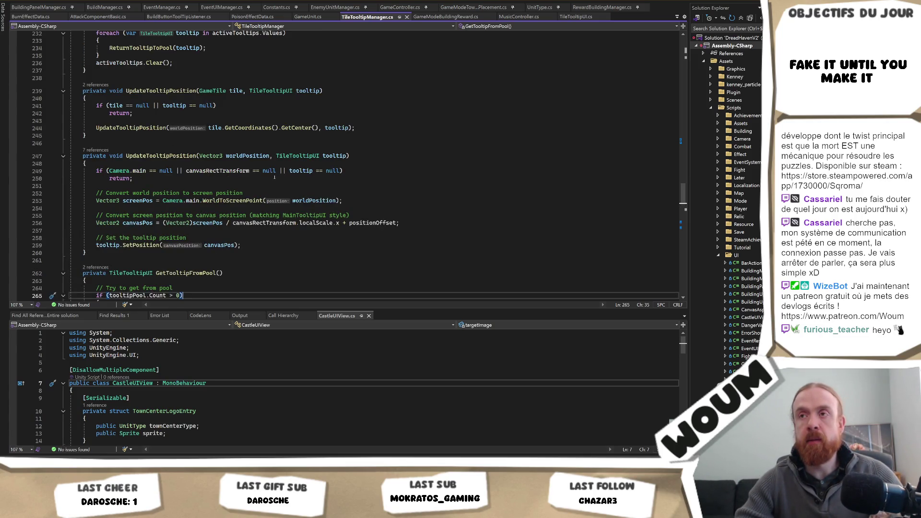
pyautogui.scroll(1, 274, 177)
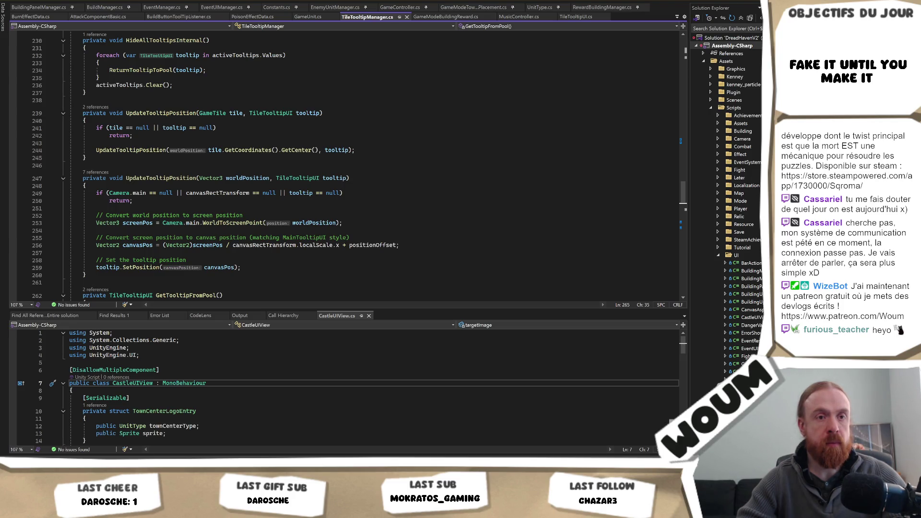
# Look over the tooltip position offset line, then bring up the Unity Editor.
pyautogui.click(394, 245)
pyautogui.scroll(20, 385, 224)
pyautogui.scroll(20, 384, 224)
pyautogui.scroll(13, 373, 226)
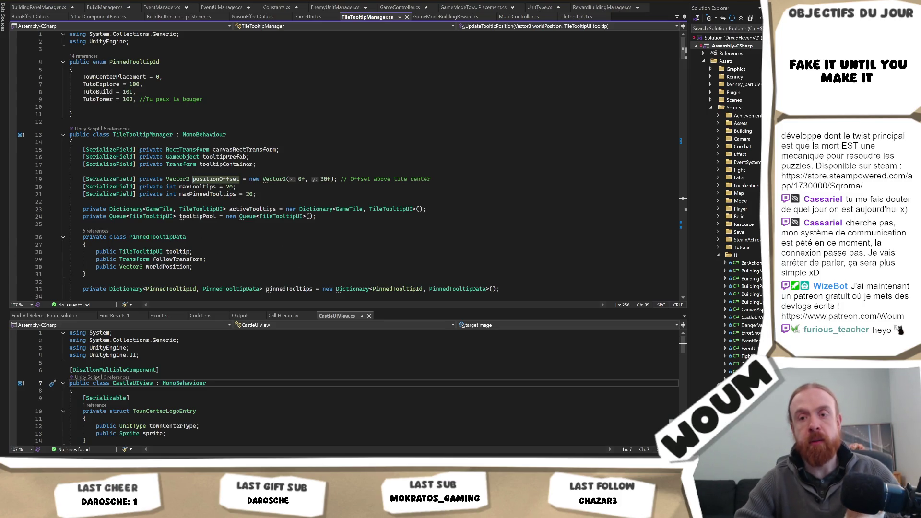
pyautogui.hotkey('alt', 'Tab')
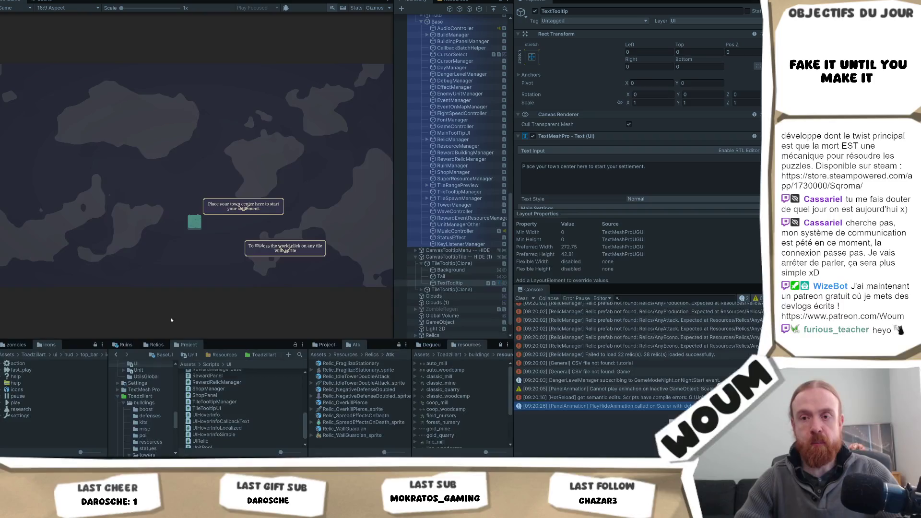
# Anchor TileTooltip(Clone) to bottom-left after trying the middle-centre anchor preset.
pyautogui.click(450, 263)
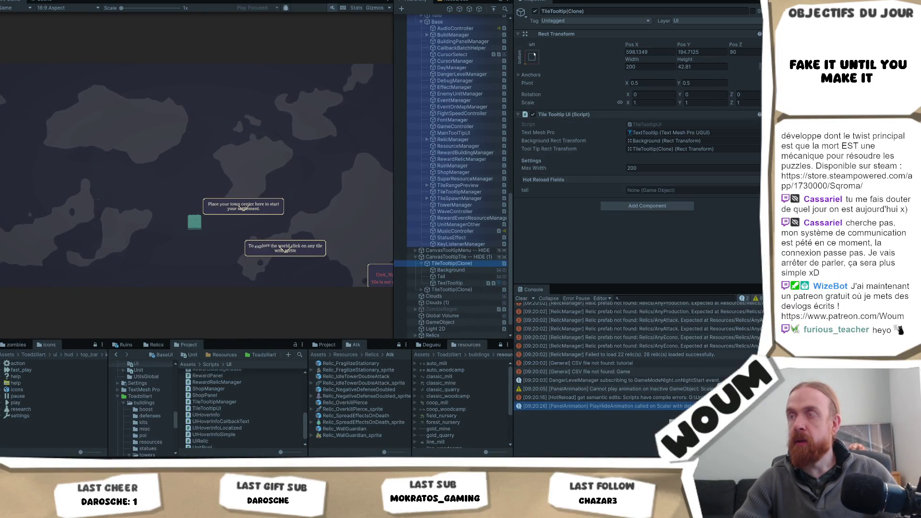
pyautogui.click(533, 56)
pyautogui.press('alt')
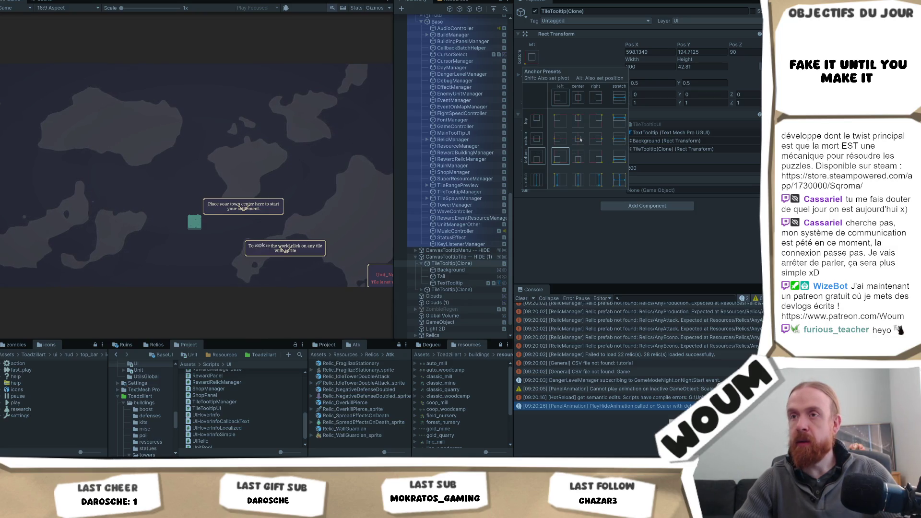
pyautogui.click(579, 139)
pyautogui.click(560, 156)
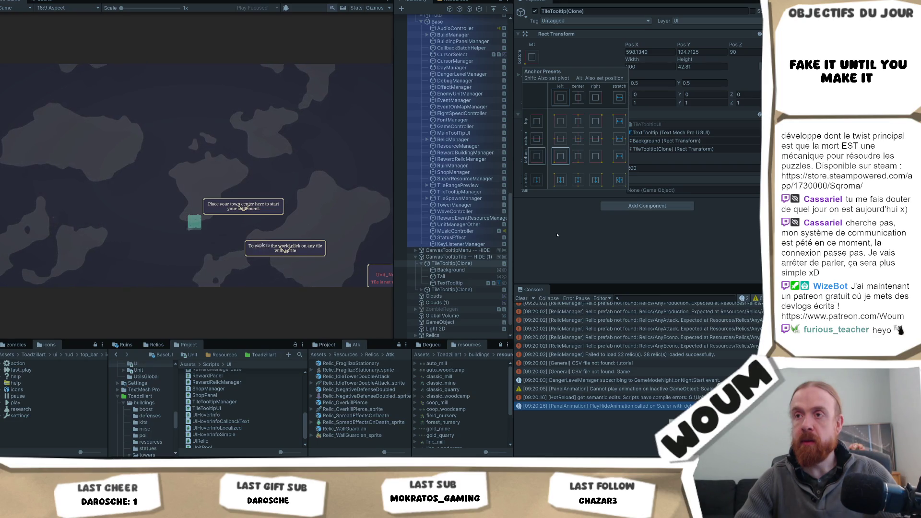
pyautogui.click(557, 235)
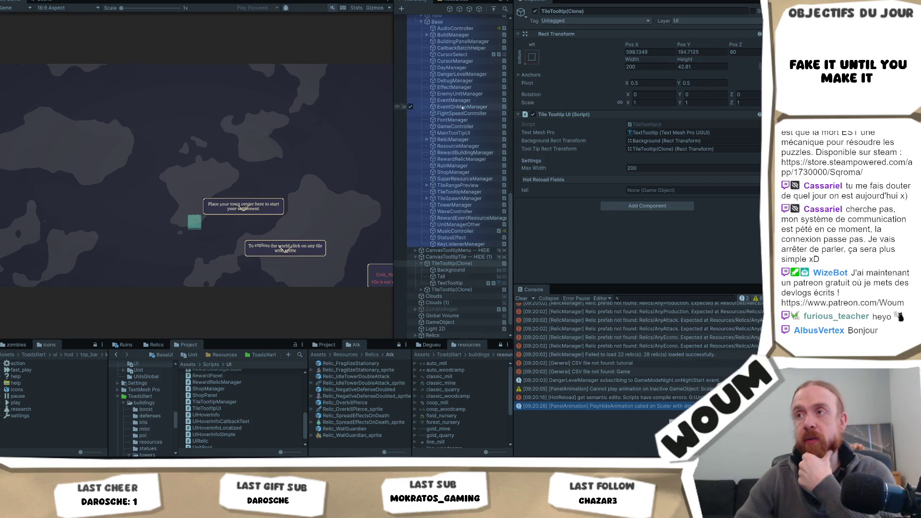
# Inspect TileTooltip(Clone), its Background child, and its X and Y position fields.
pyautogui.click(454, 264)
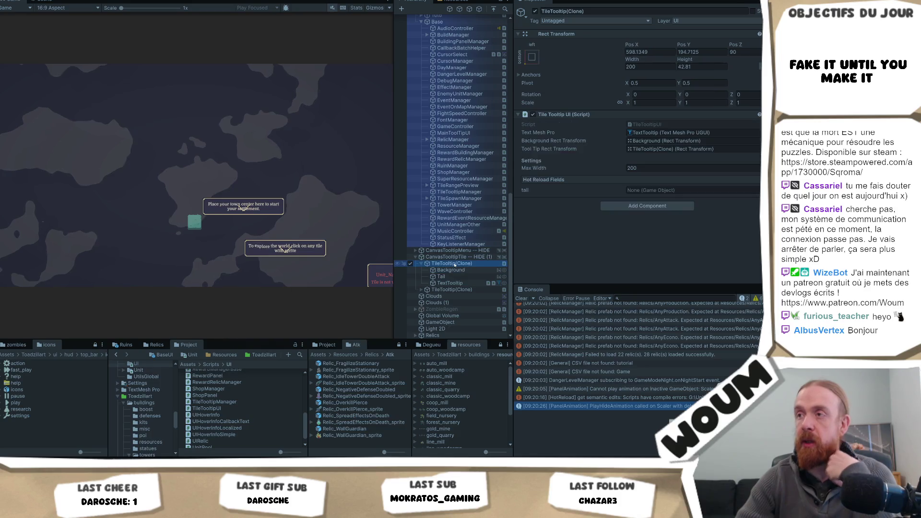
pyautogui.click(455, 271)
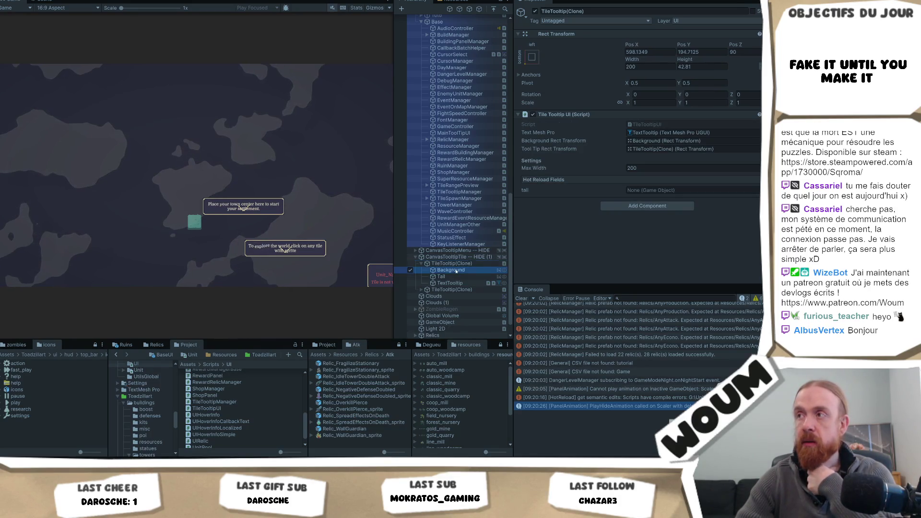
pyautogui.click(453, 263)
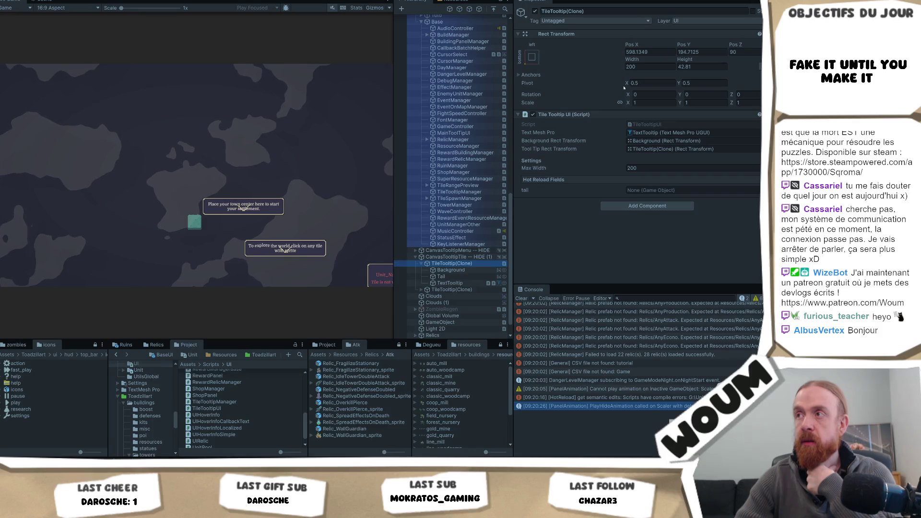
pyautogui.click(684, 45)
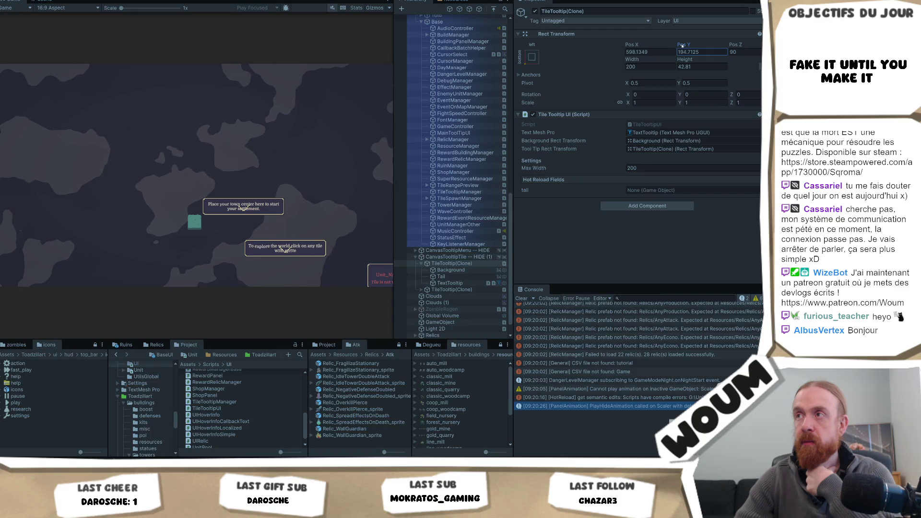
pyautogui.click(632, 44)
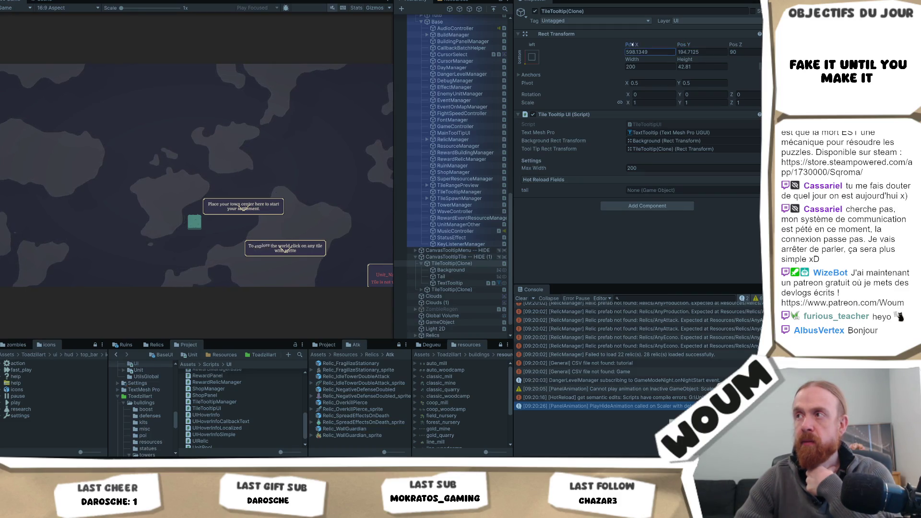
pyautogui.click(451, 263)
# Open the TileTooltipUI script from the clone's Script field and skim its code.
pyautogui.click(648, 124)
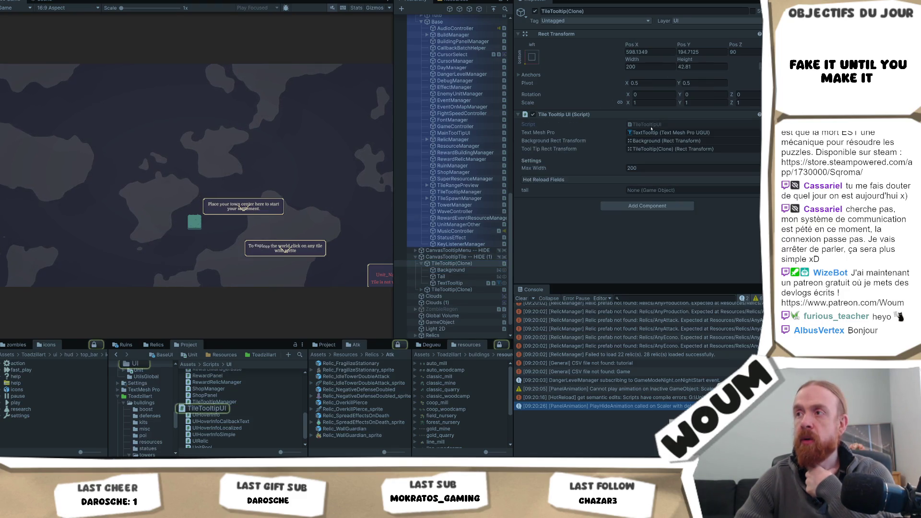
pyautogui.click(650, 128)
pyautogui.scroll(-3, 407, 193)
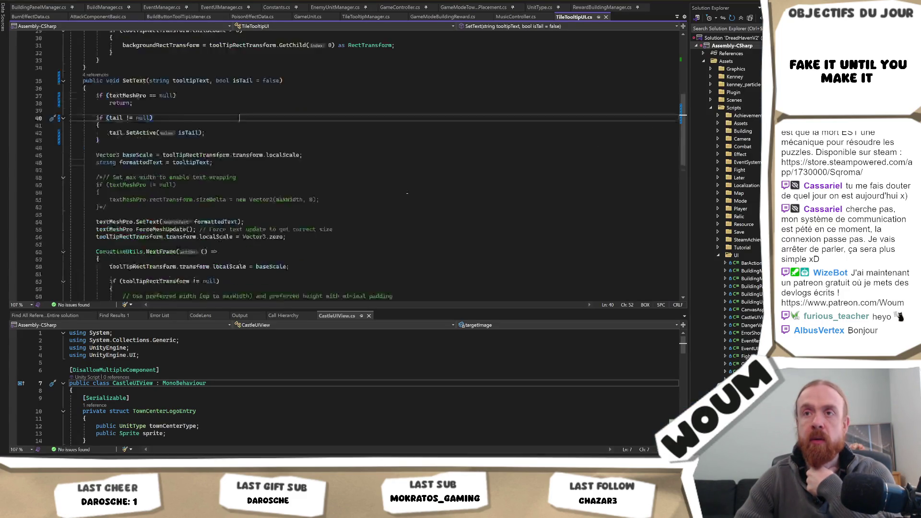
pyautogui.scroll(-13, 407, 193)
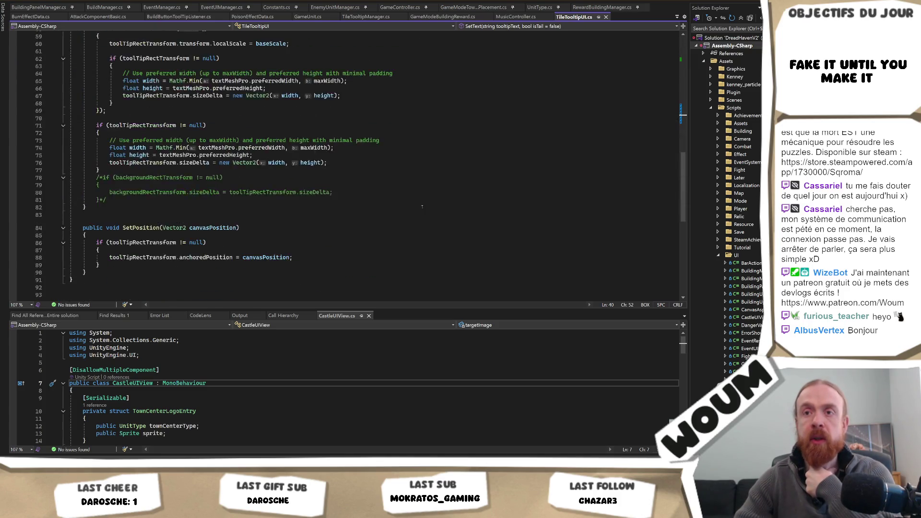
pyautogui.scroll(4, 424, 206)
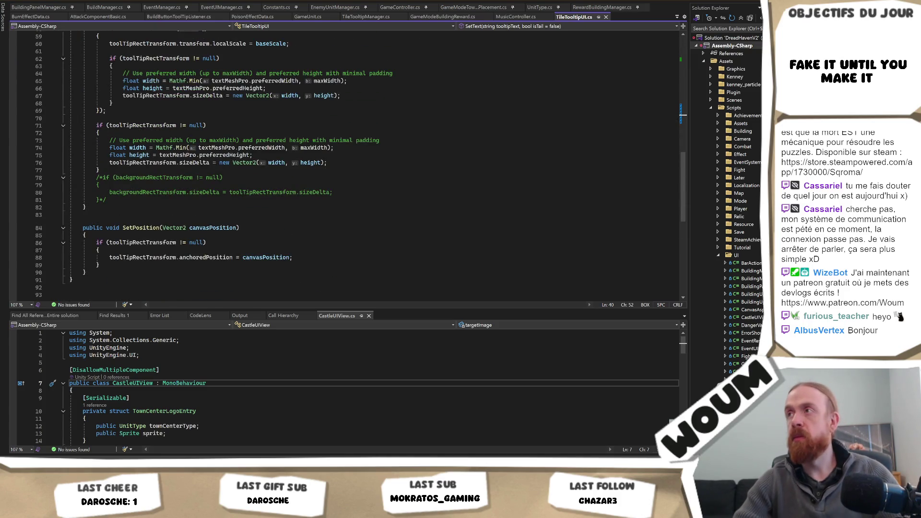
pyautogui.hotkey('alt', 'Tab')
# Try 500 for the tooltip's Pos X, cancel the edit, and stop play mode.
pyautogui.click(653, 52)
pyautogui.write('500')
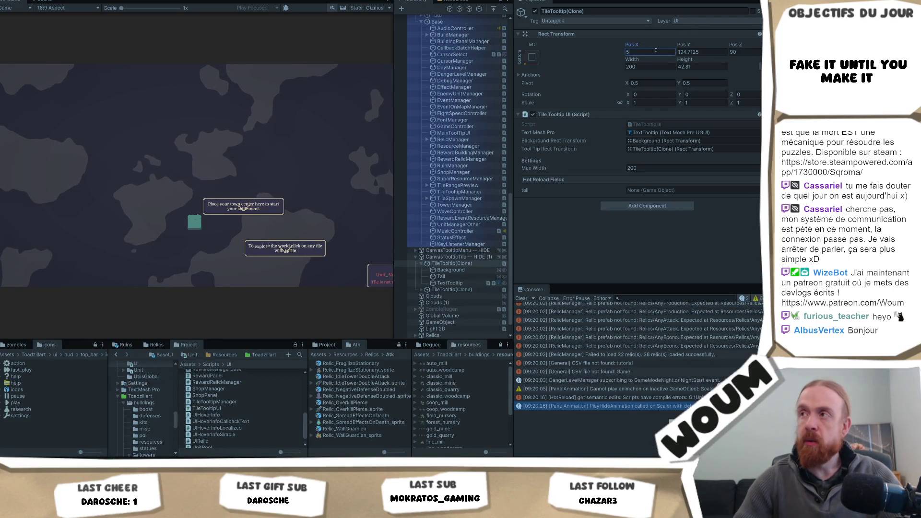
pyautogui.press('Tab')
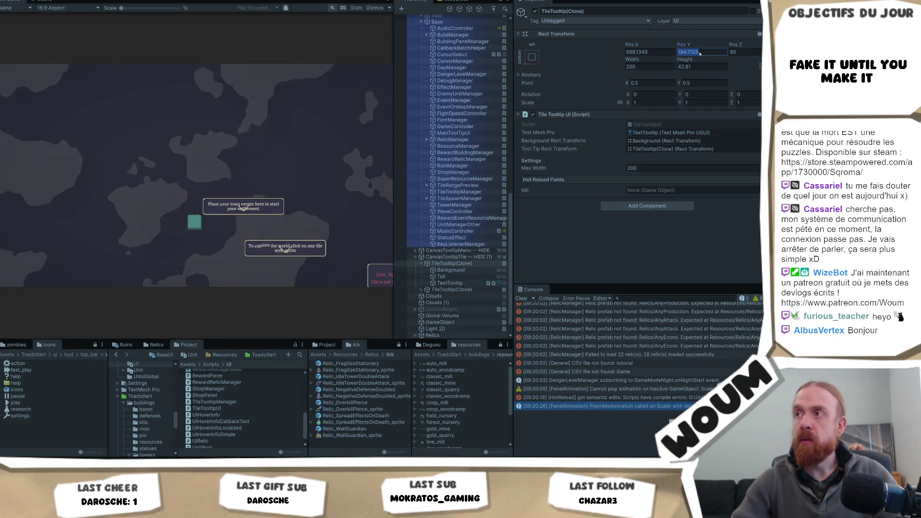
pyautogui.click(636, 54)
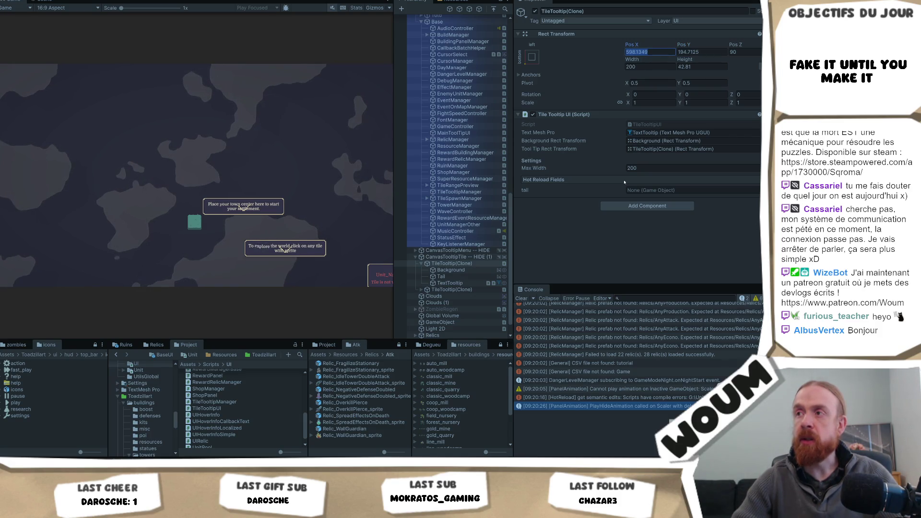
pyautogui.press('Escape')
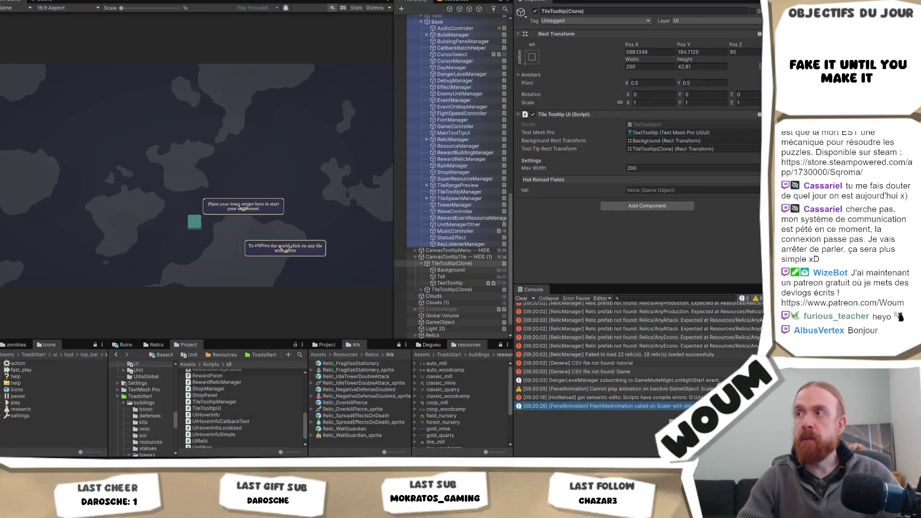
pyautogui.hotkey('ctrl', 'p')
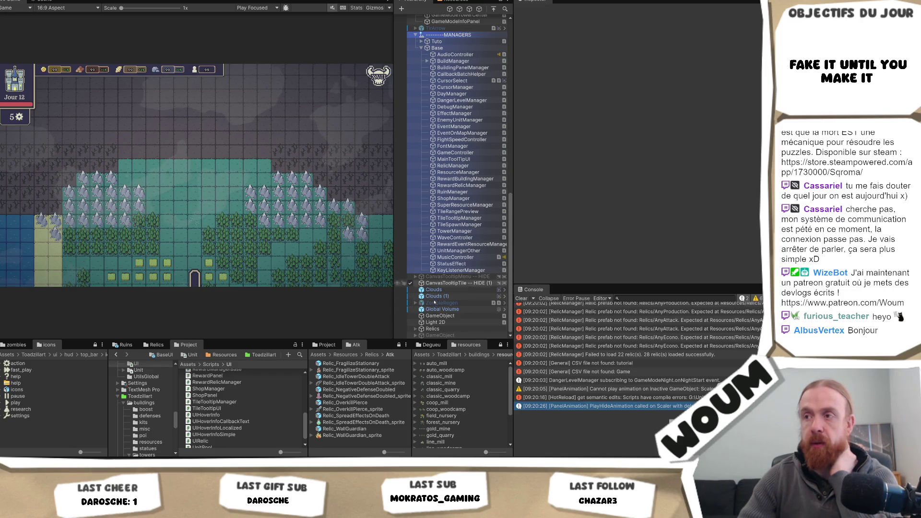
pyautogui.click(459, 218)
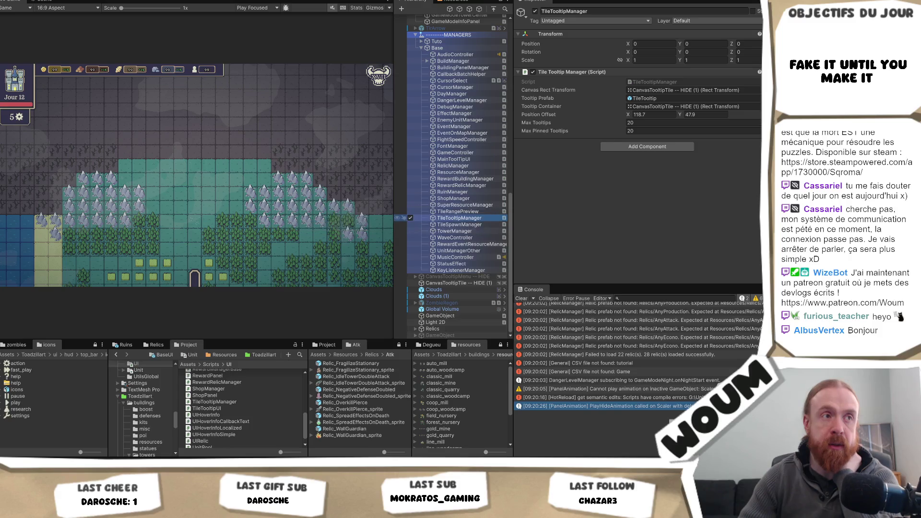
pyautogui.hotkey('alt', 'Tab')
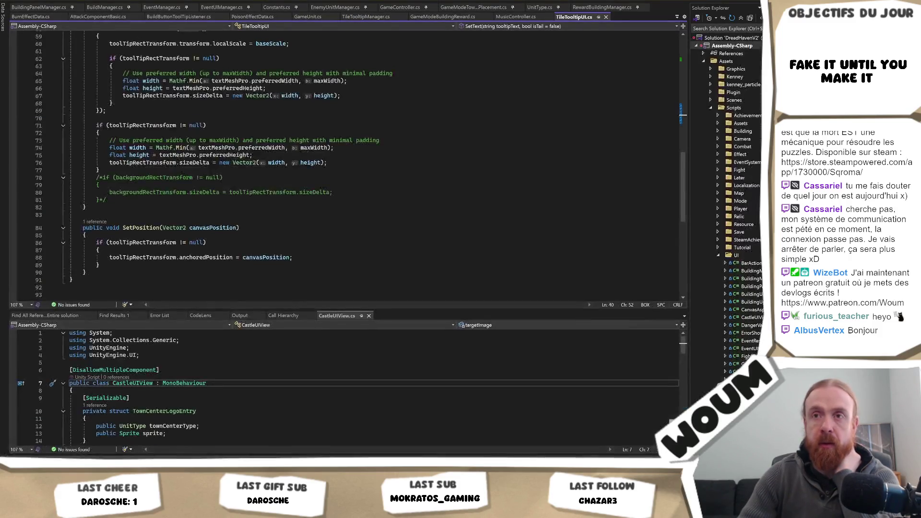
pyautogui.scroll(9, 234, 248)
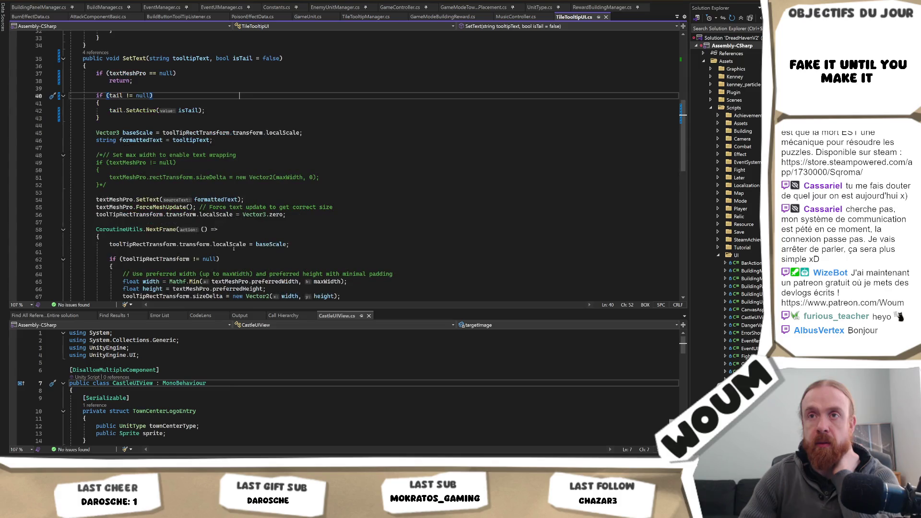
pyautogui.click(316, 208)
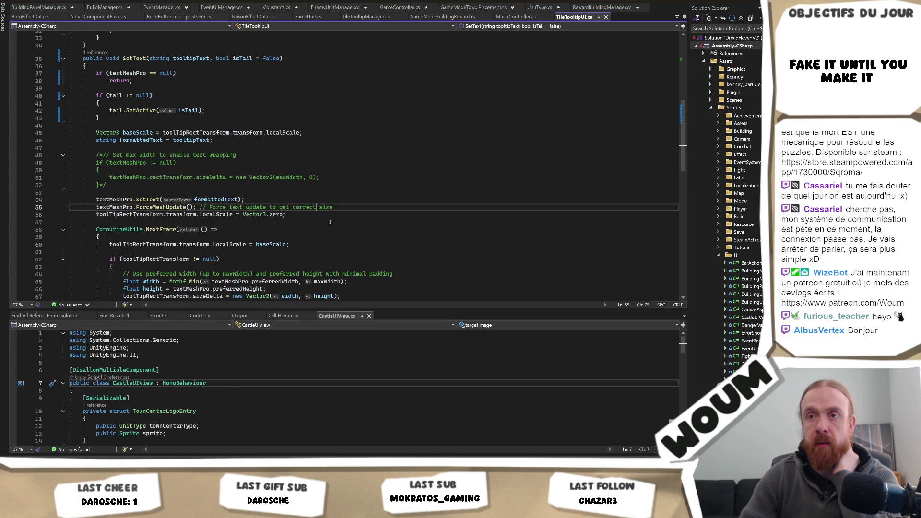
pyautogui.scroll(-2, 333, 227)
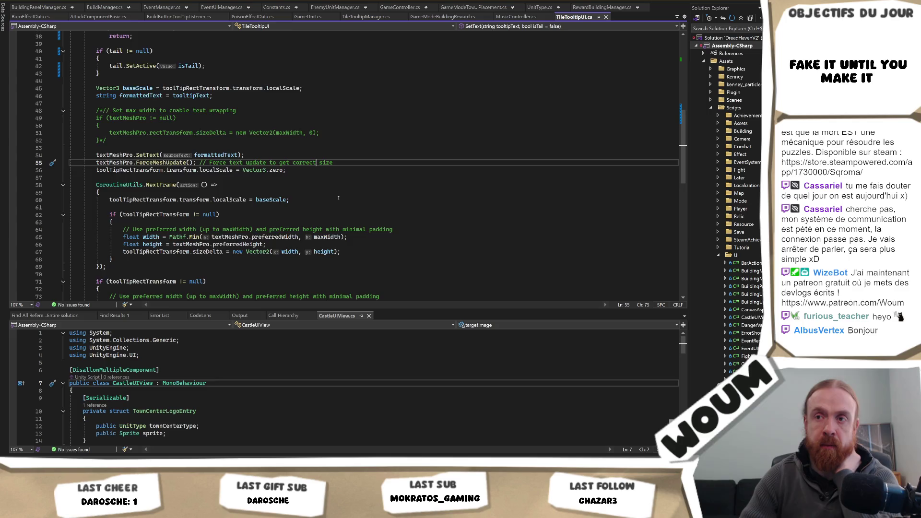
pyautogui.scroll(-2, 337, 198)
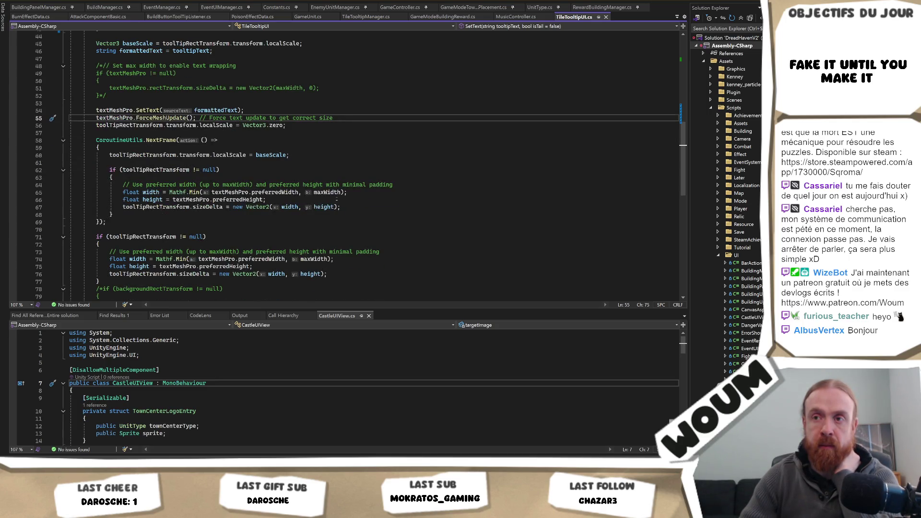
pyautogui.scroll(3, 331, 201)
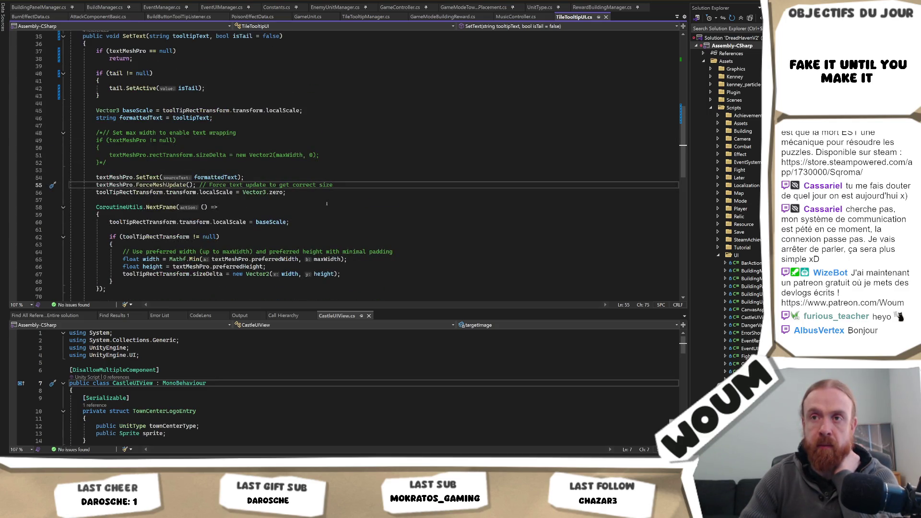
pyautogui.scroll(1, 325, 204)
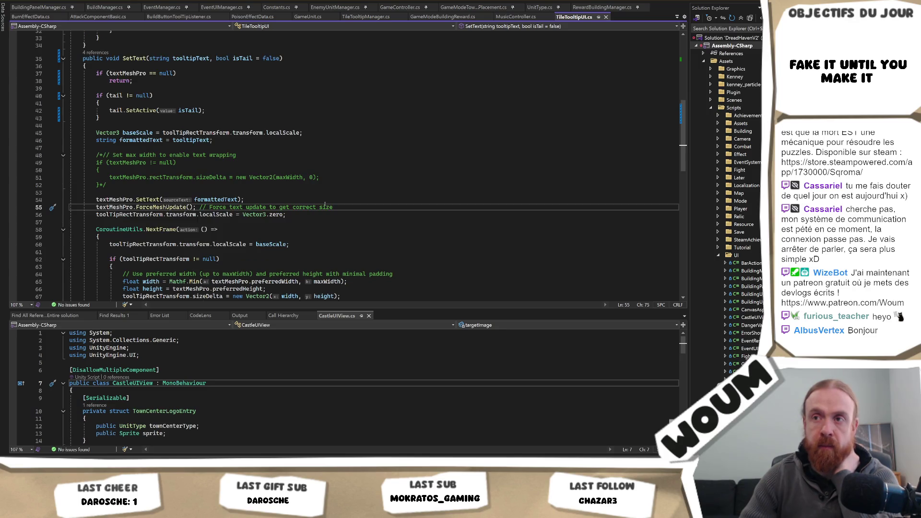
pyautogui.scroll(1, 325, 206)
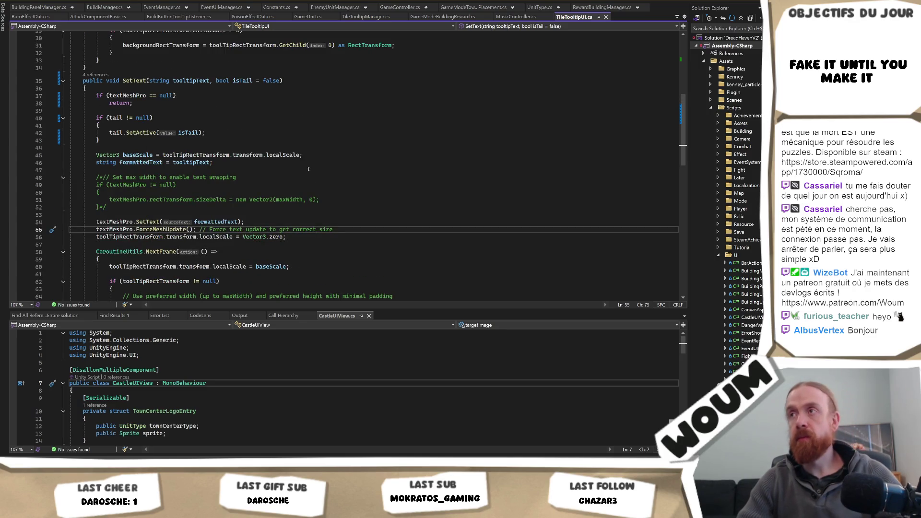
pyautogui.hotkey('alt', 'Tab')
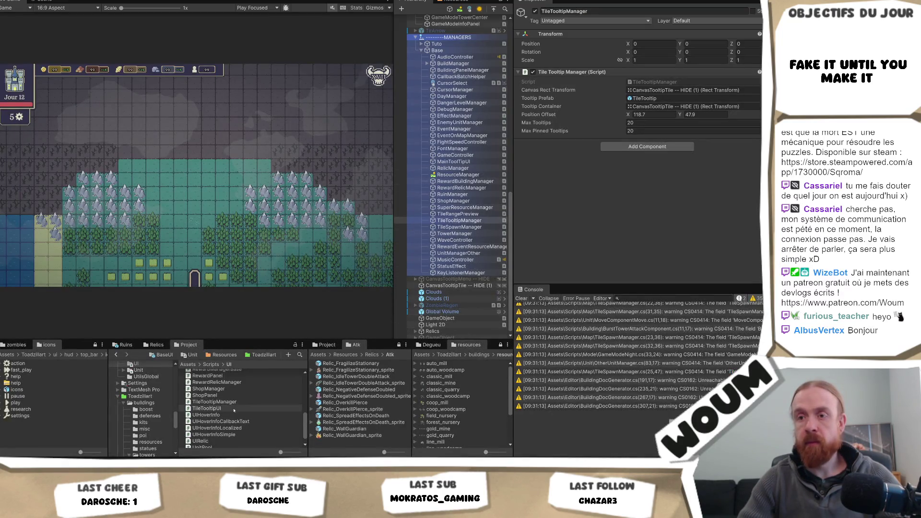
# Open the TileTooltip prefab from TileTooltipManager and inspect its Background and Tail children.
pyautogui.scroll(10, 219, 413)
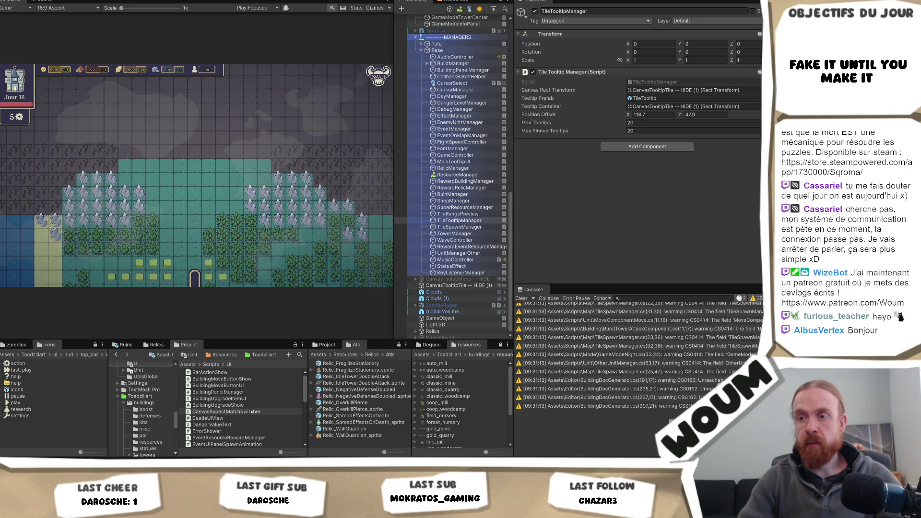
pyautogui.scroll(-1, 462, 271)
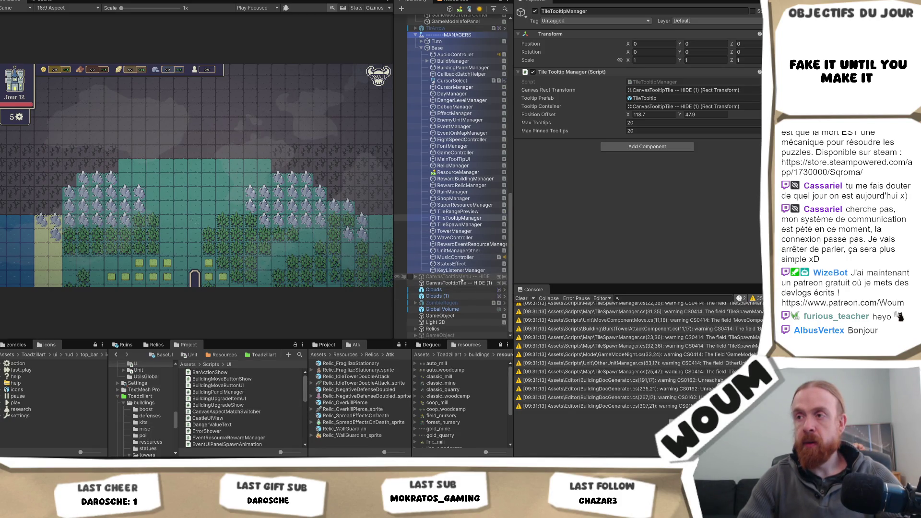
pyautogui.click(459, 217)
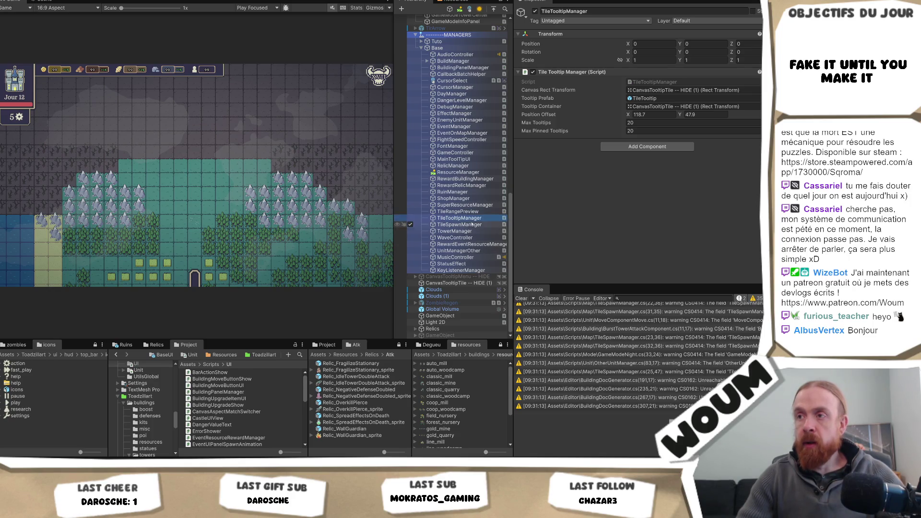
pyautogui.doubleClick(645, 98)
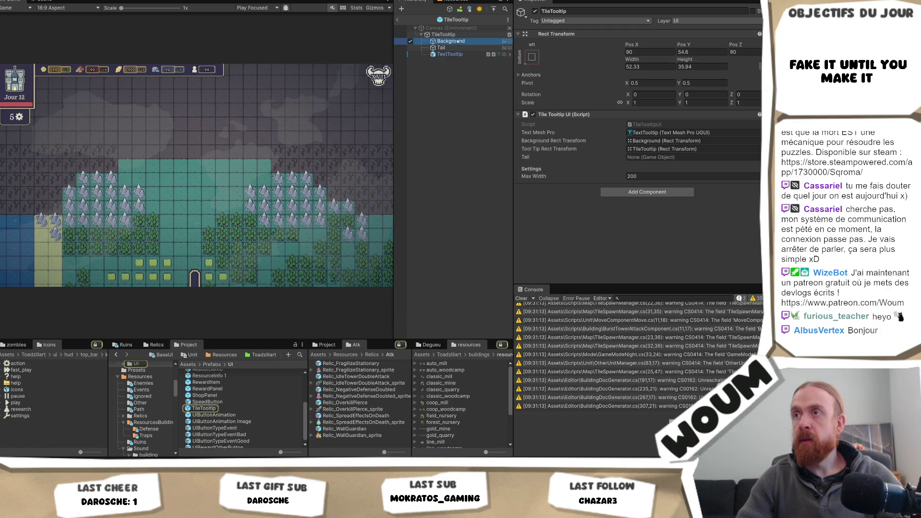
pyautogui.click(449, 41)
pyautogui.click(453, 49)
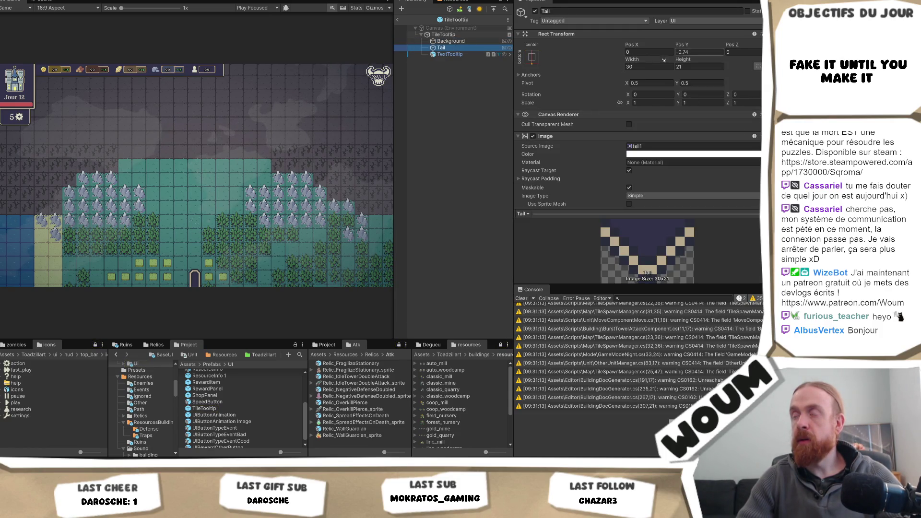
# Assign the Tail child to the prefab's Tail field, save, and test in play mode.
pyautogui.click(470, 34)
pyautogui.moveTo(442, 47)
pyautogui.mouseDown()
pyautogui.moveTo(537, 115)
pyautogui.moveTo(672, 157)
pyautogui.mouseUp()
pyautogui.hotkey('ctrl', 's')
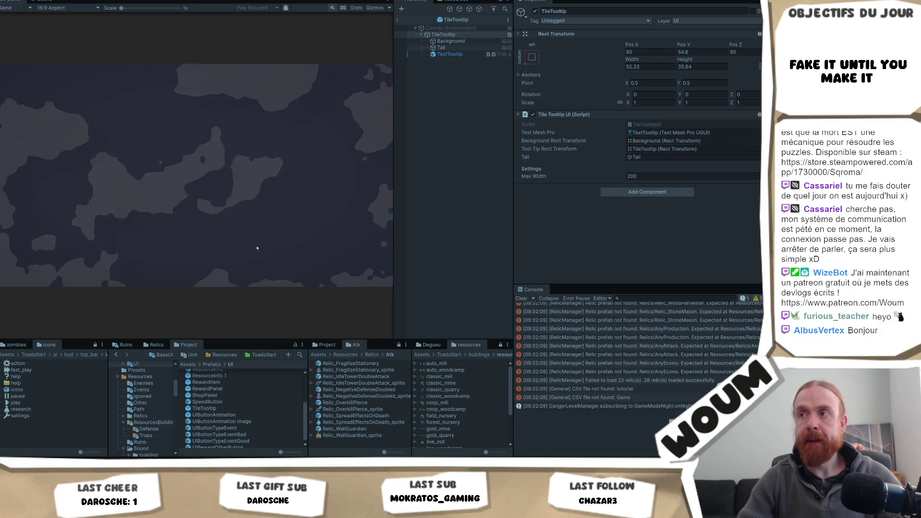
pyautogui.click(249, 233)
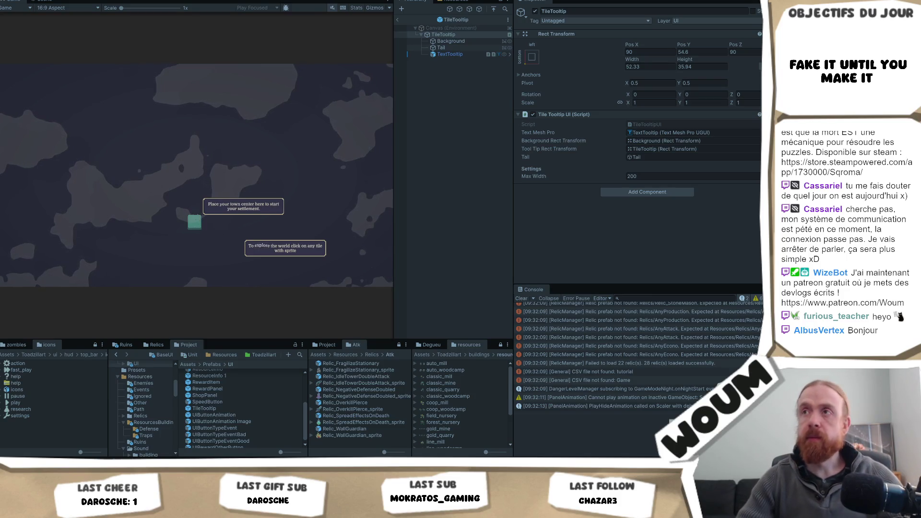
pyautogui.hotkey('ctrl', 'p')
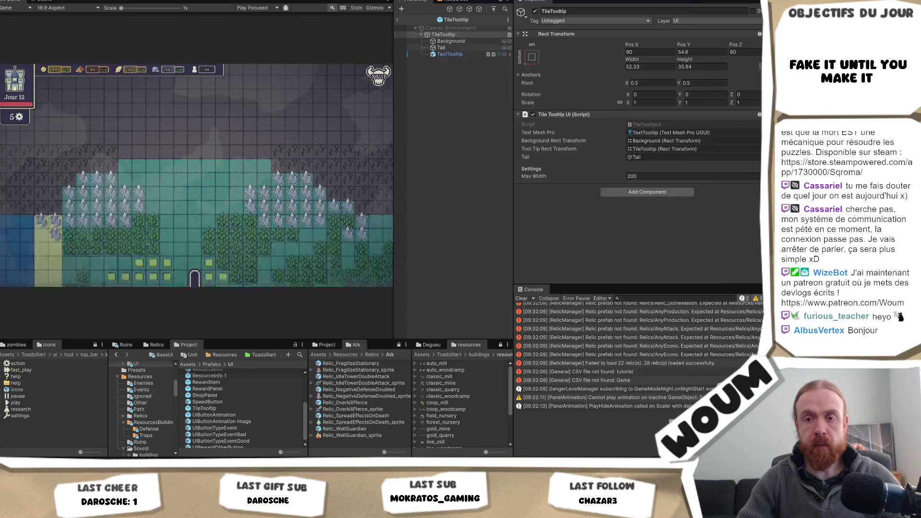
# Review TileTooltipUI.cs's tail activation and Awake lookups, then reach GameModeTownCenterPlacement.cs.
pyautogui.hotkey('alt', 'Tab')
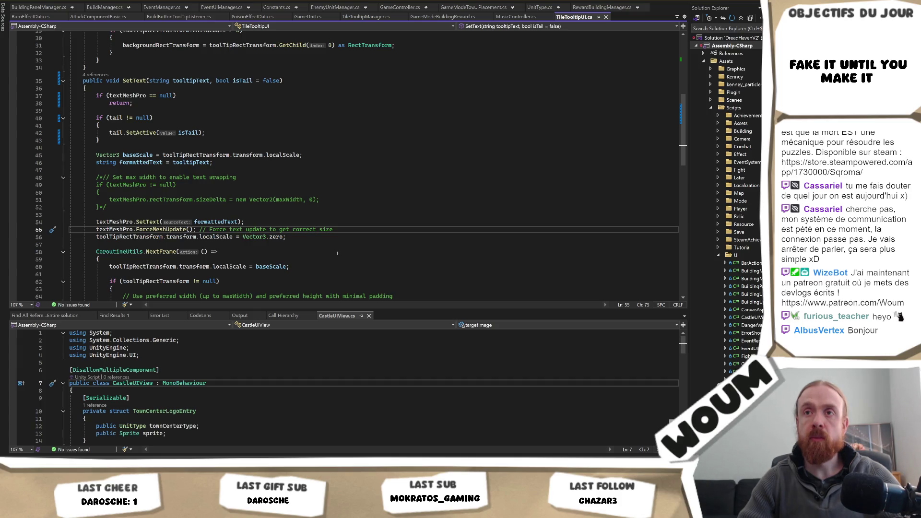
pyautogui.hotkey('alt', 'Tab')
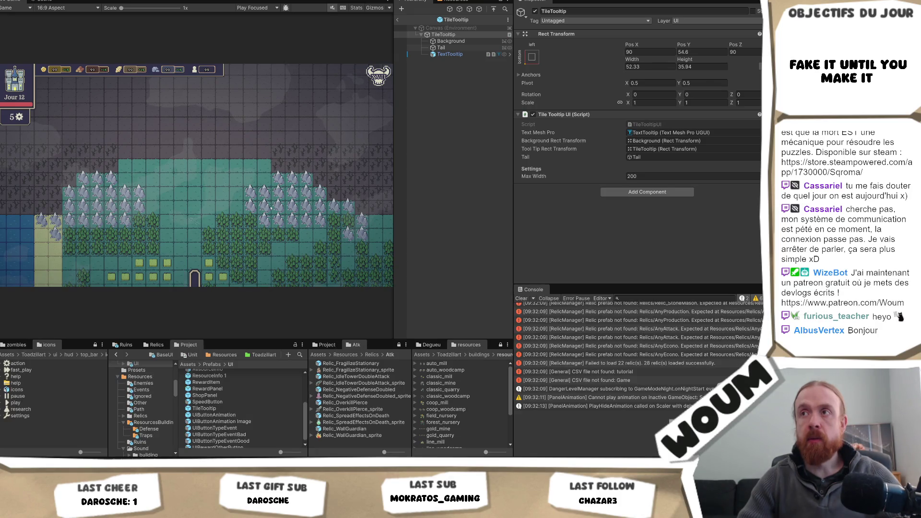
pyautogui.hotkey('alt', 'Tab')
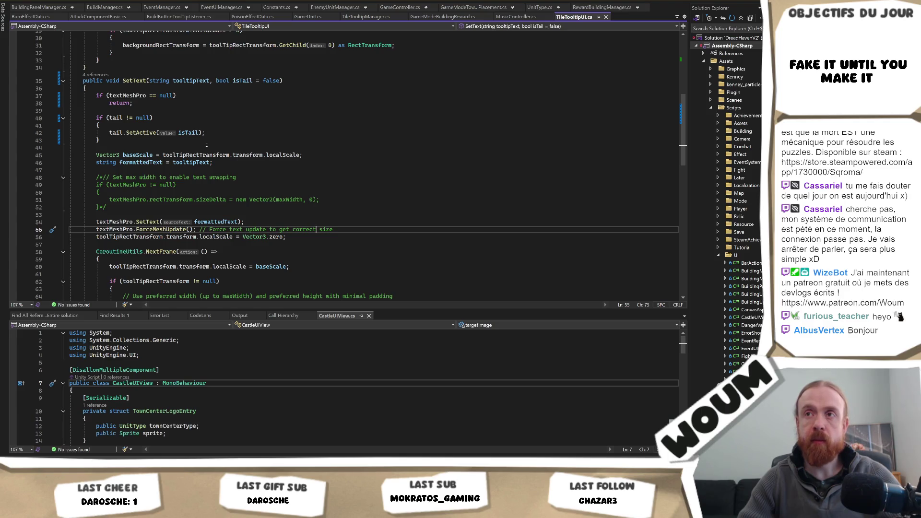
pyautogui.scroll(3, 345, 163)
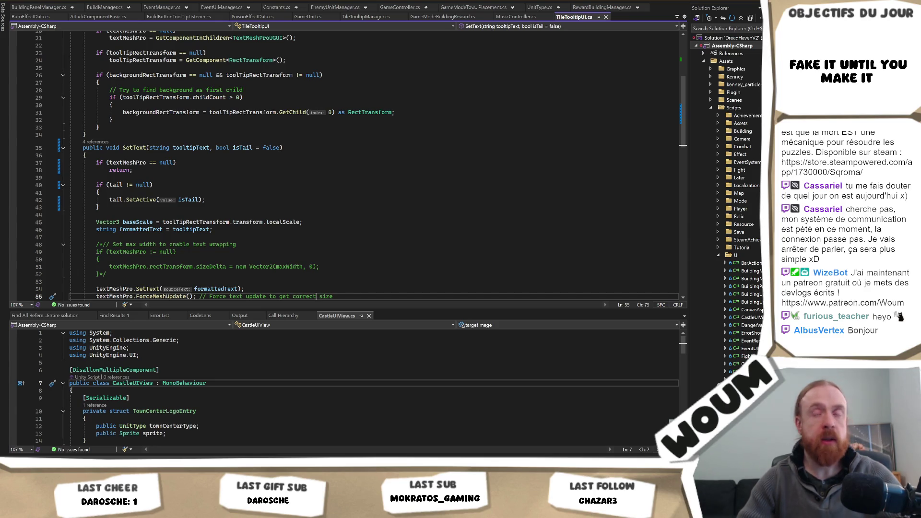
pyautogui.click(185, 192)
pyautogui.scroll(7, 235, 184)
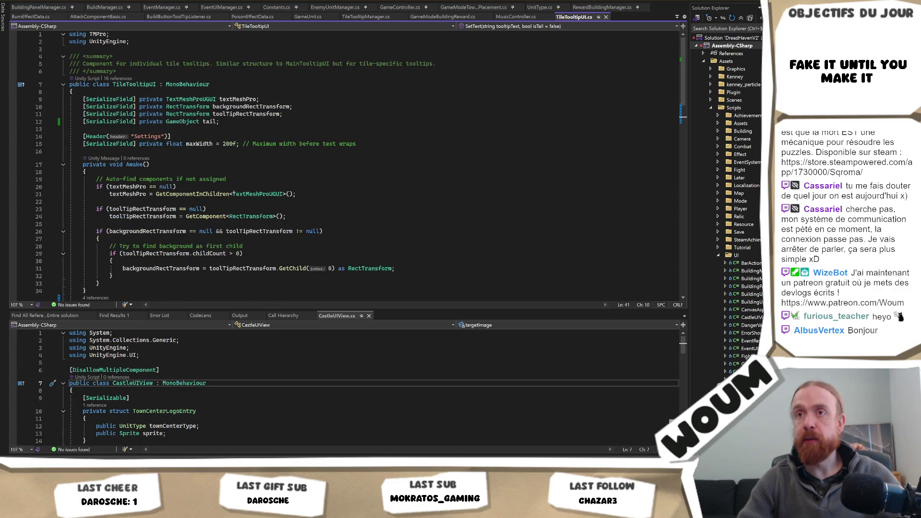
pyautogui.click(85, 172)
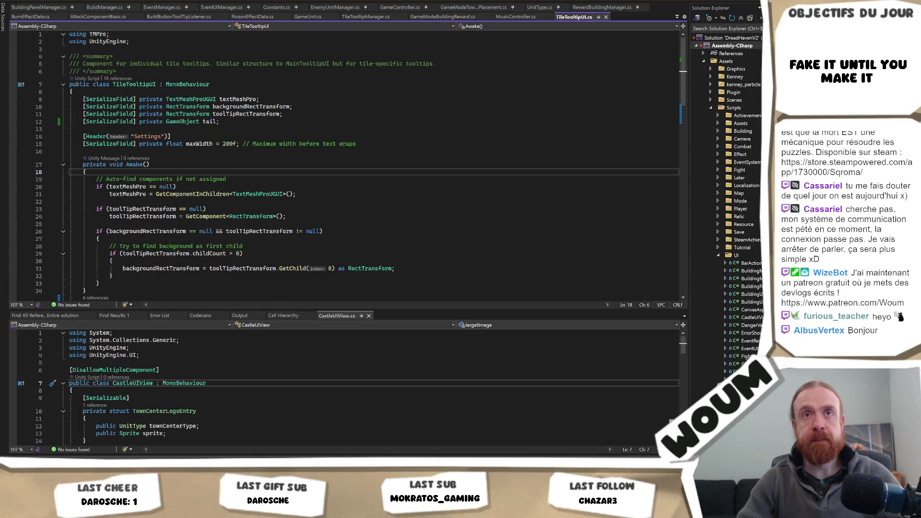
pyautogui.click(278, 216)
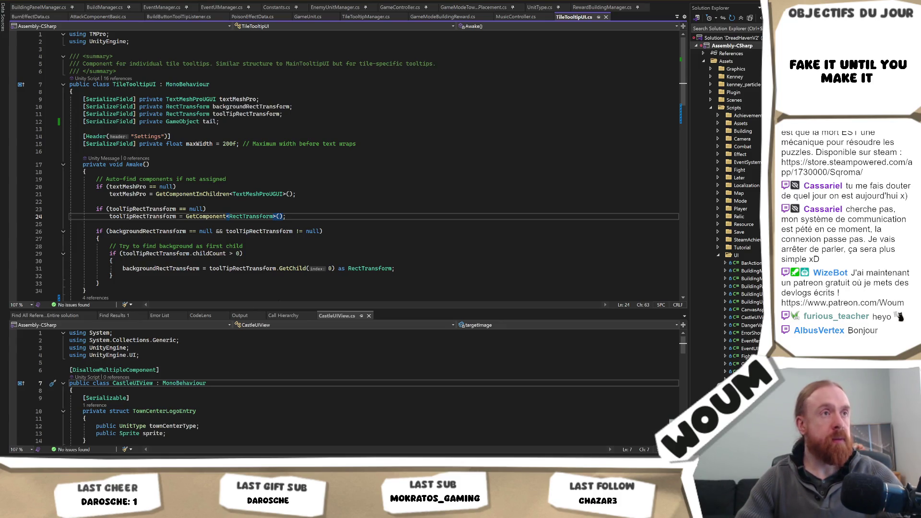
pyautogui.hotkey('alt', 'Tab')
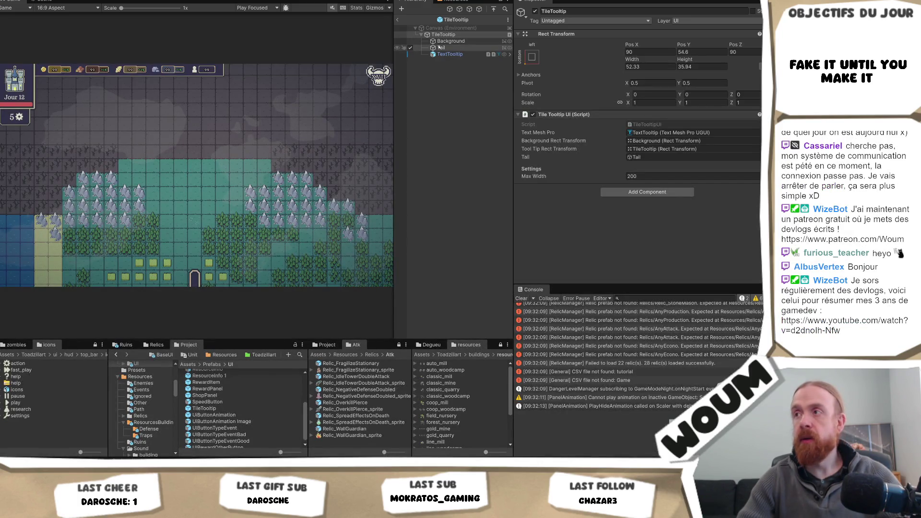
pyautogui.hotkey('alt', 'Tab')
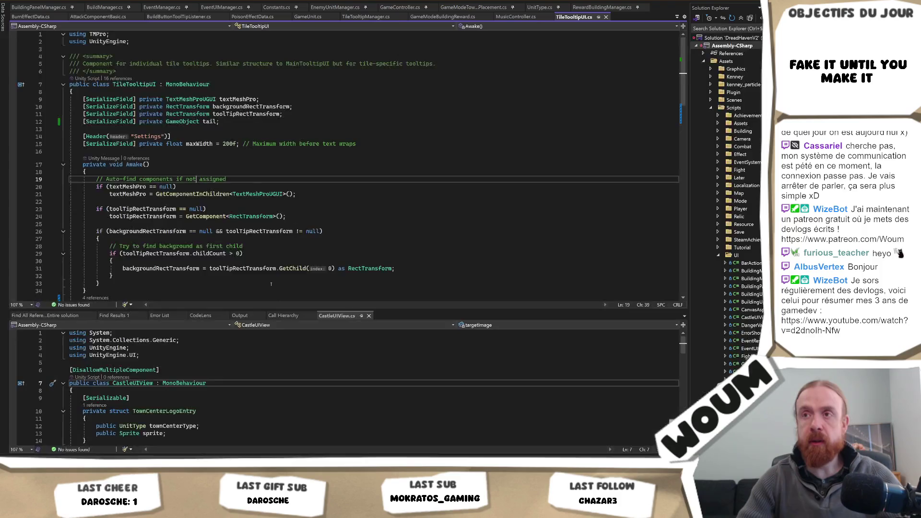
pyautogui.hotkey('ctrl', 'Tab')
pyautogui.hotkey('ctrl', 'Tab')
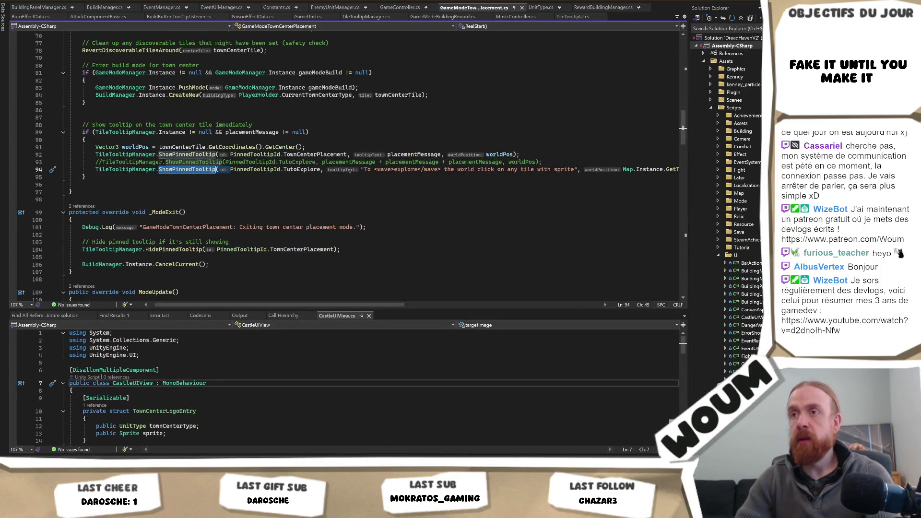
# Put the TutoExplore tooltip call's arguments on separate lines and append ', true' for isTail.
pyautogui.press('Down')
pyautogui.click(324, 169)
pyautogui.press('Return')
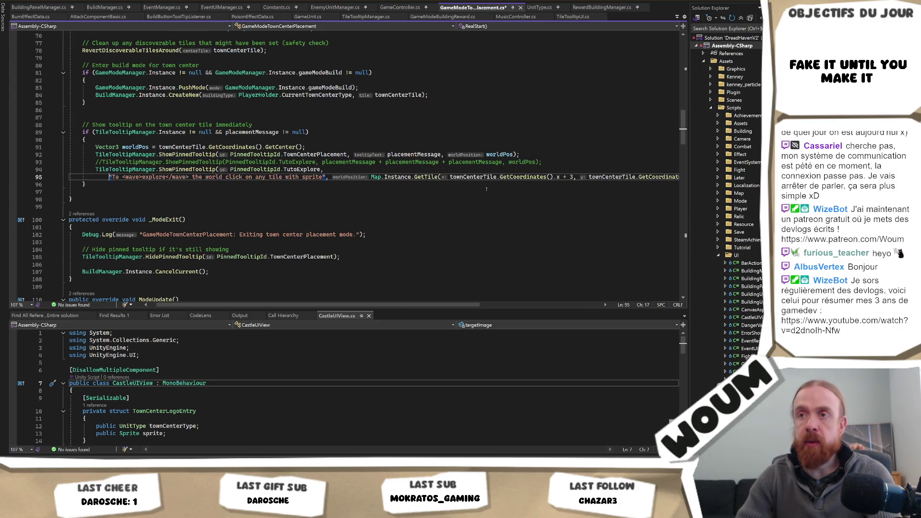
pyautogui.click(403, 177)
pyautogui.press('Return')
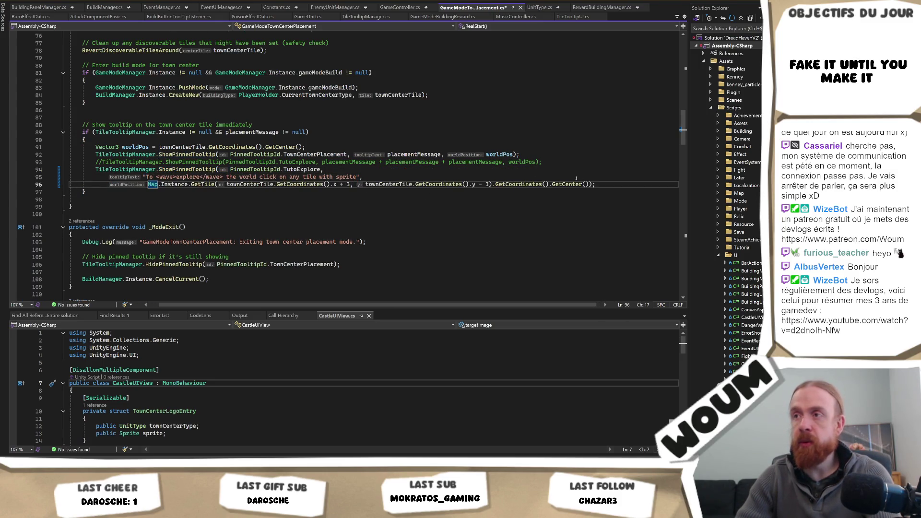
pyautogui.click(593, 184)
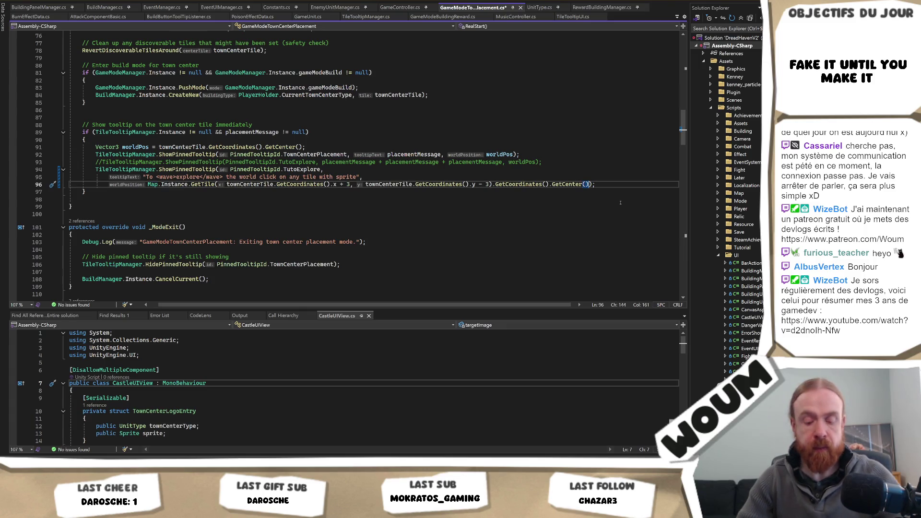
pyautogui.write(', true')
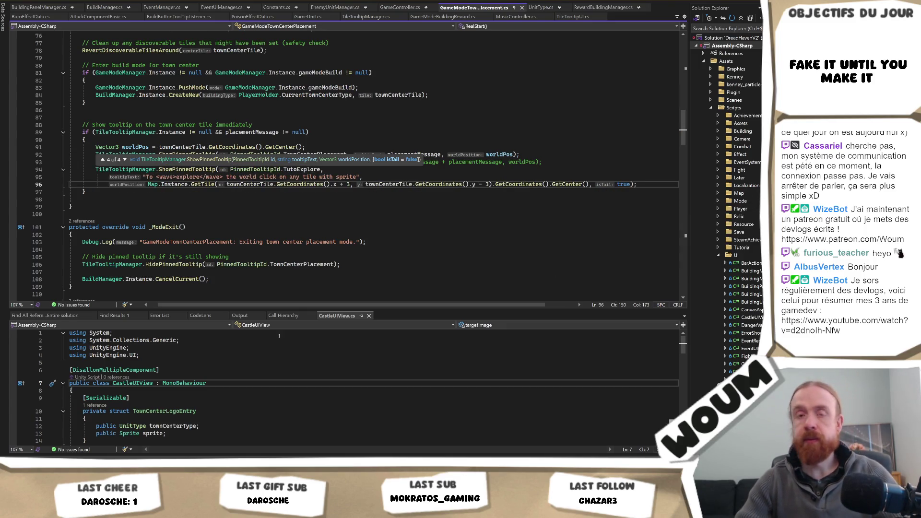
pyautogui.hotkey('alt', 'Tab')
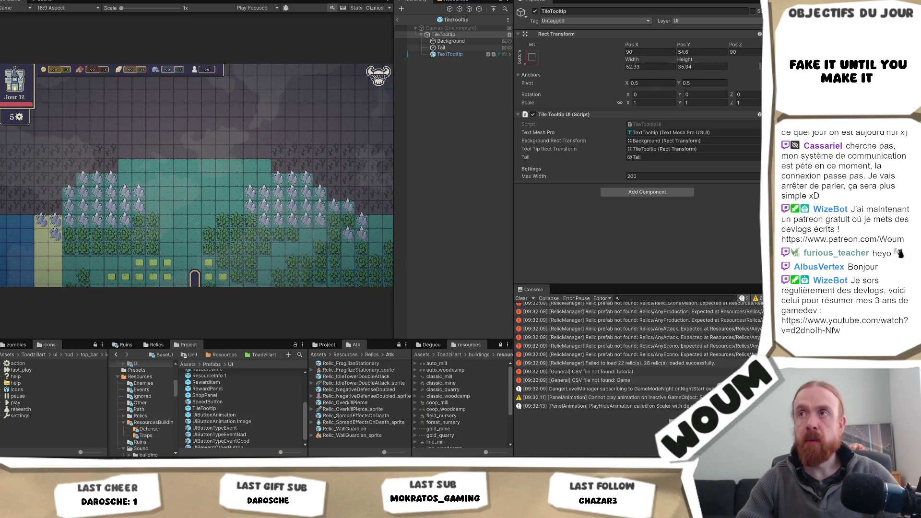
# Play the game past the welcome message, then inspect the prefab's Tail and TileTooltip root.
pyautogui.click(379, 1)
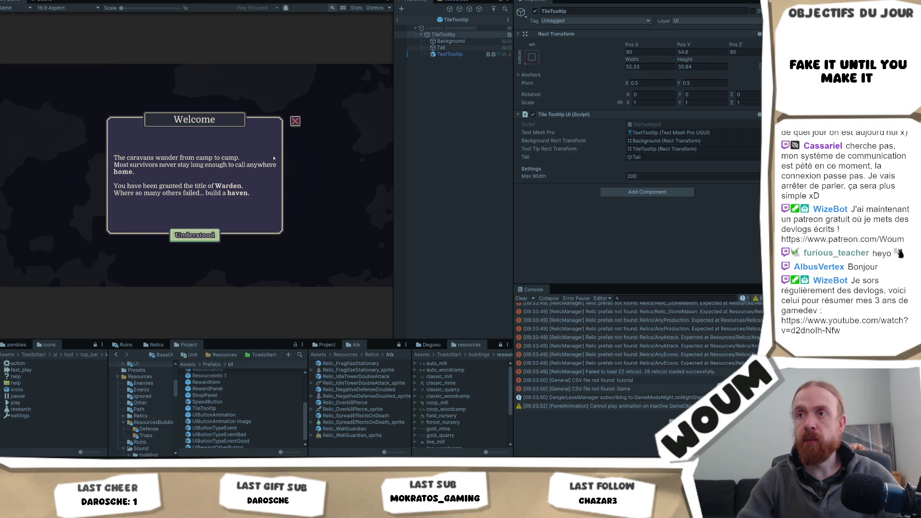
pyautogui.click(177, 237)
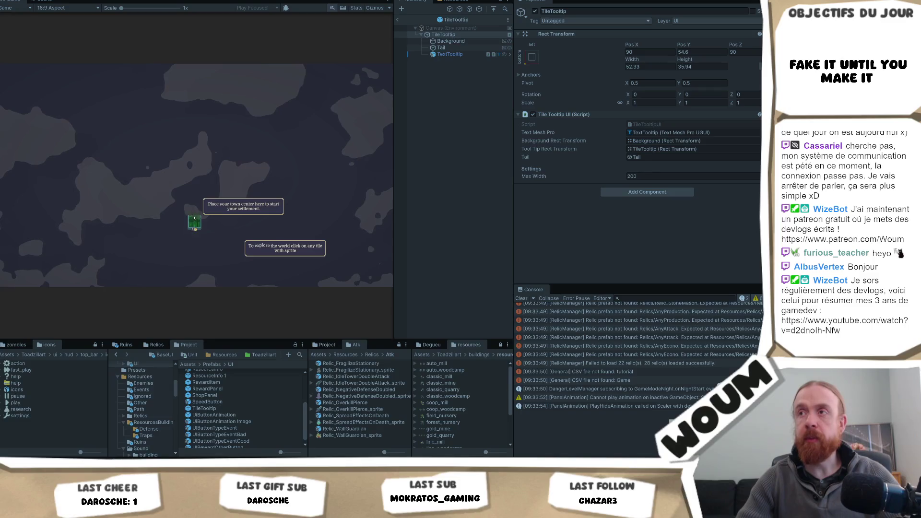
pyautogui.click(441, 47)
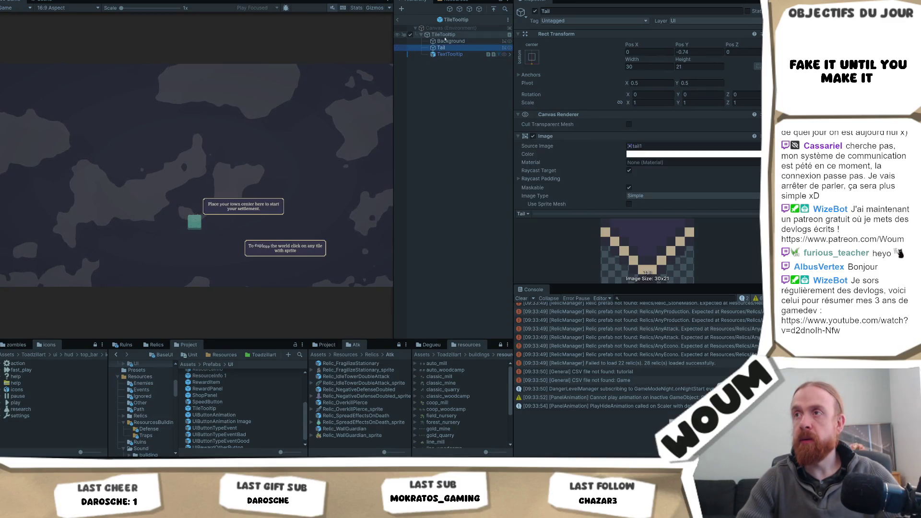
pyautogui.click(446, 34)
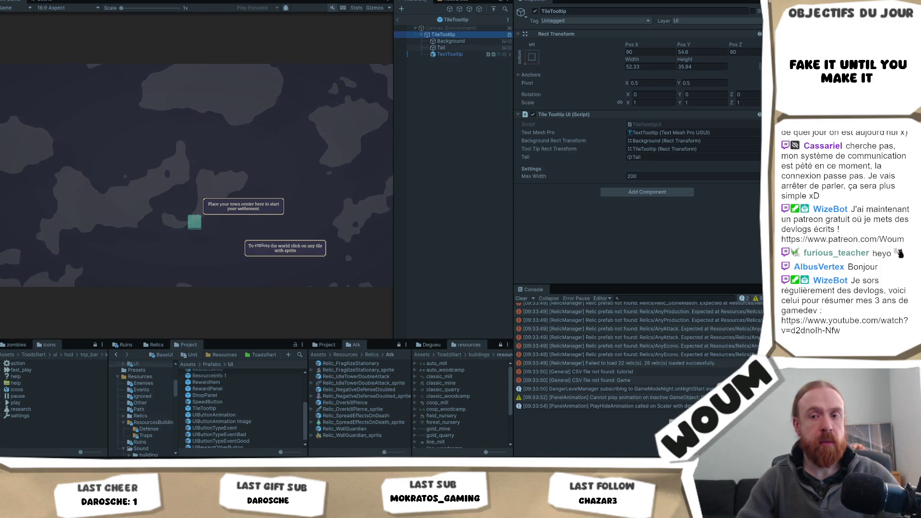
pyautogui.hotkey('alt', 'Tab')
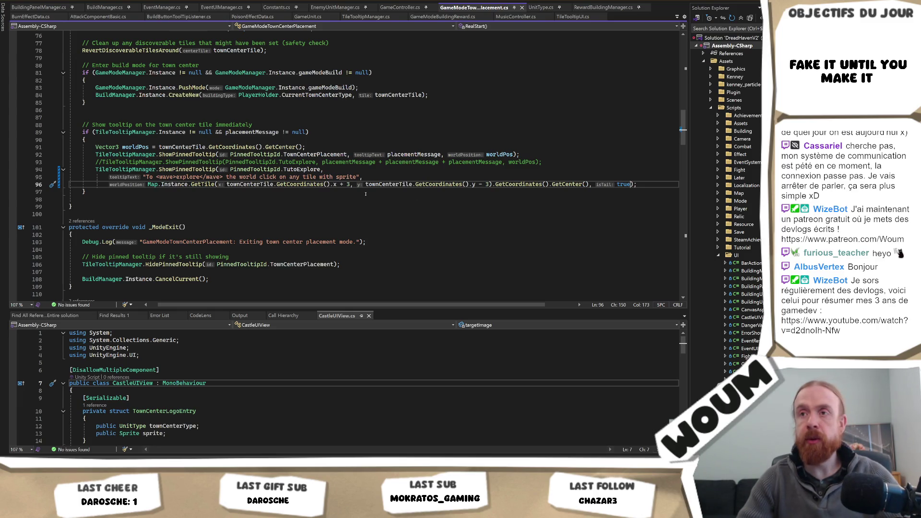
# Add a Debug.Log including {isTail} to ShowPinnedTooltipInternal's existing-tooltip branch and save.
pyautogui.keyDown('ctrl'); pyautogui.click(182, 169); pyautogui.keyUp('ctrl')
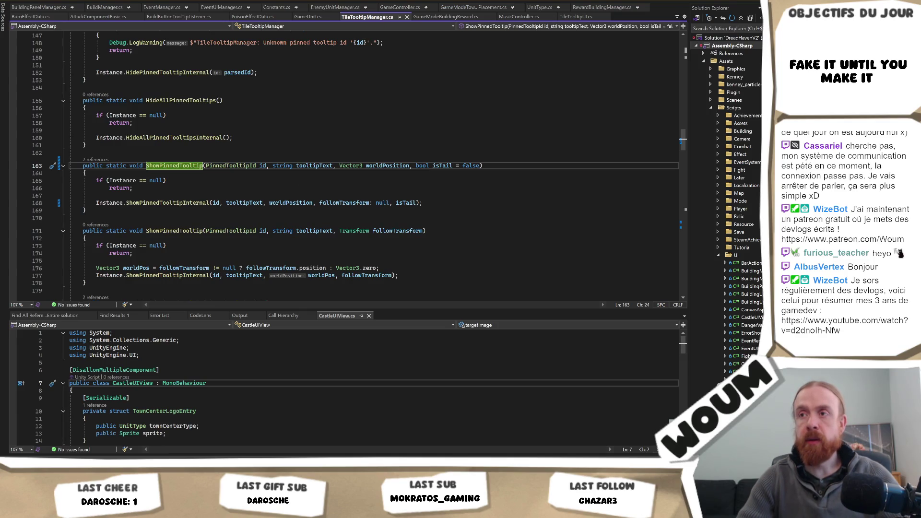
pyautogui.keyDown('ctrl'); pyautogui.click(197, 205); pyautogui.keyUp('ctrl')
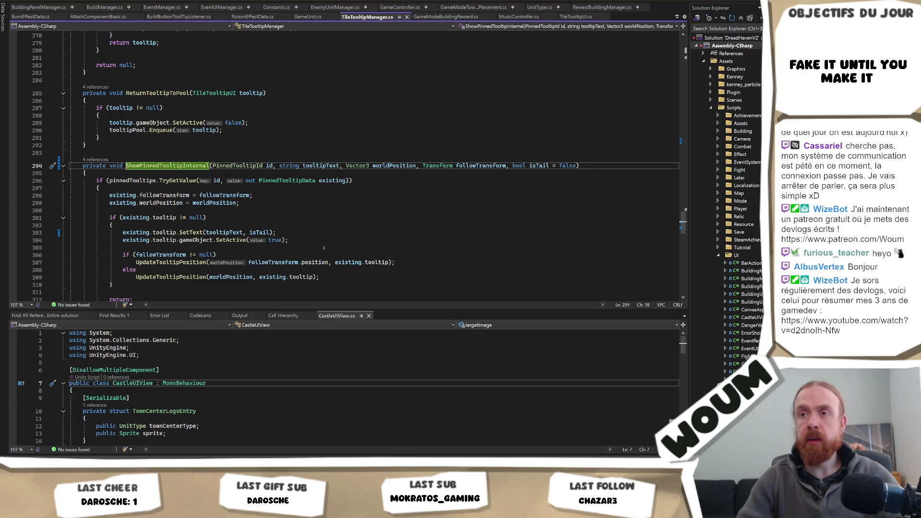
pyautogui.click(192, 225)
pyautogui.press('Return')
pyautogui.press('Return')
pyautogui.write('De')
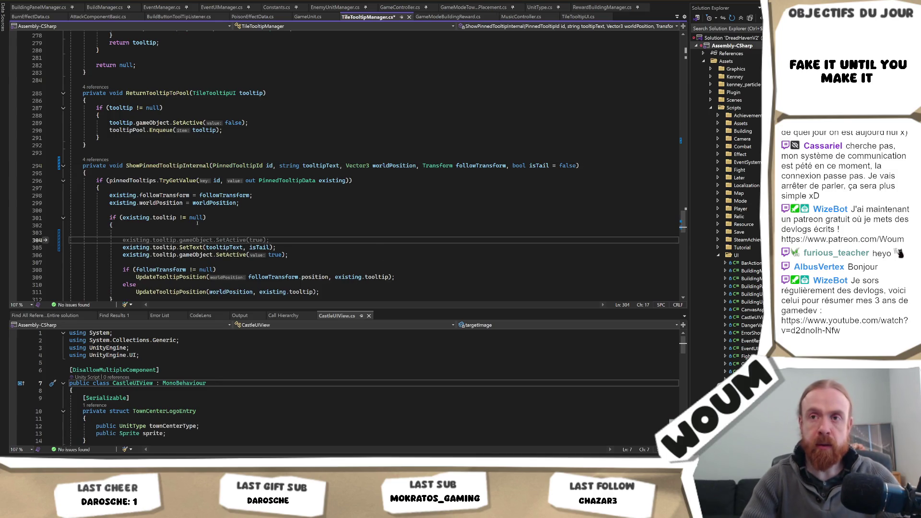
pyautogui.press('Tab')
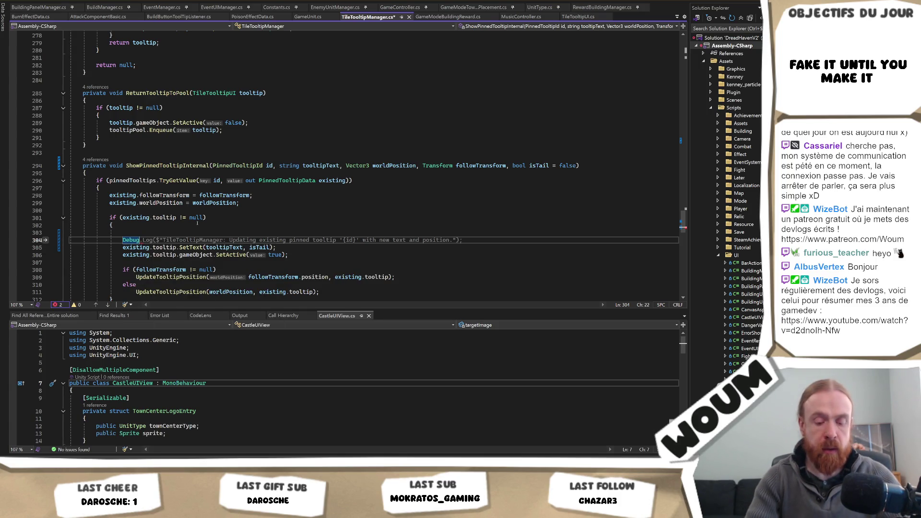
pyautogui.press('Tab')
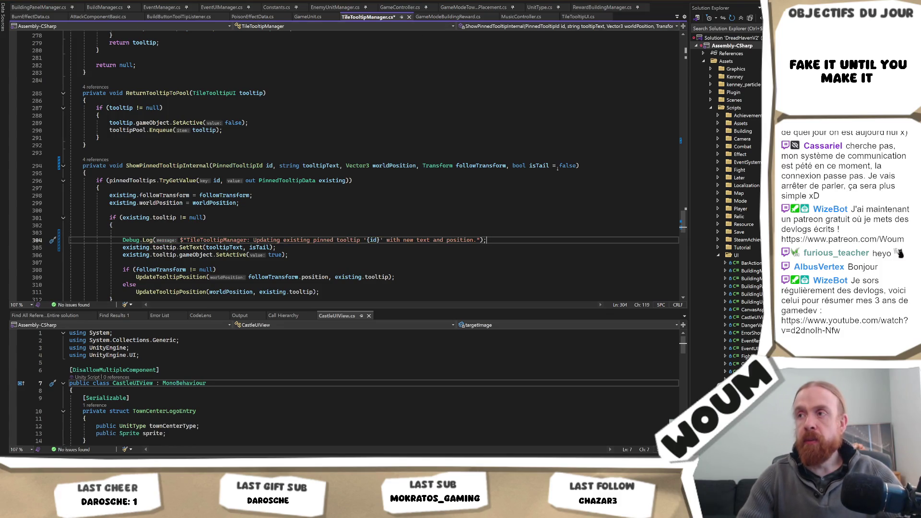
pyautogui.press('Left')
pyautogui.press('Left')
pyautogui.press('Left')
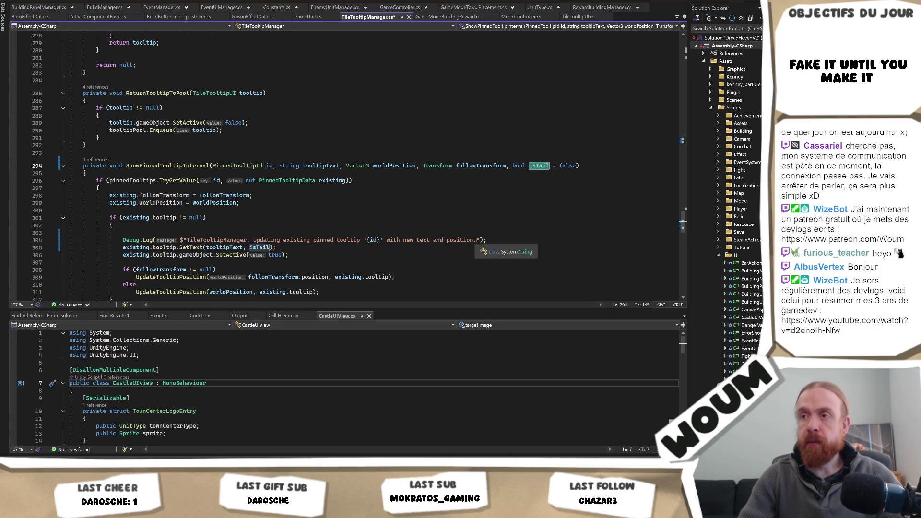
pyautogui.write('{isTail}')
pyautogui.hotkey('ctrl', 's')
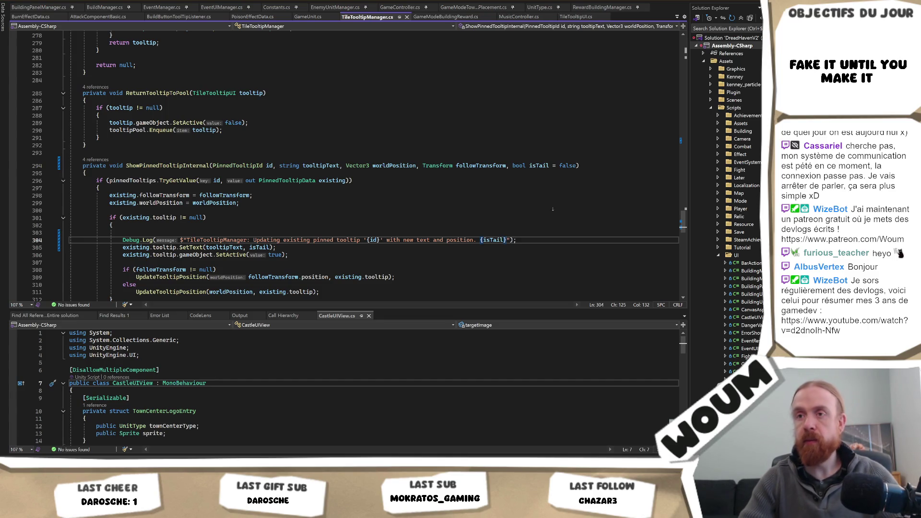
# Jump to TileTooltipUI's SetText and highlight its uses of isTail.
pyautogui.keyDown('ctrl'); pyautogui.click(192, 247); pyautogui.keyUp('ctrl')
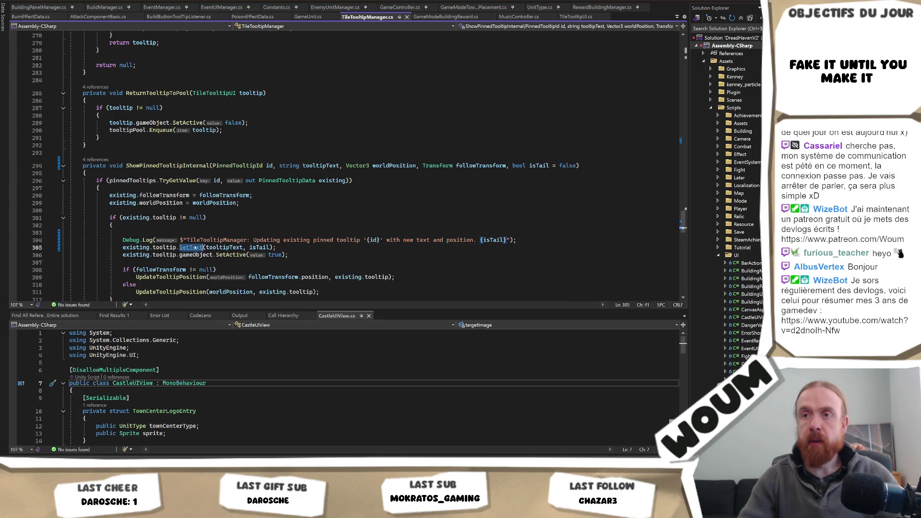
pyautogui.click(243, 165)
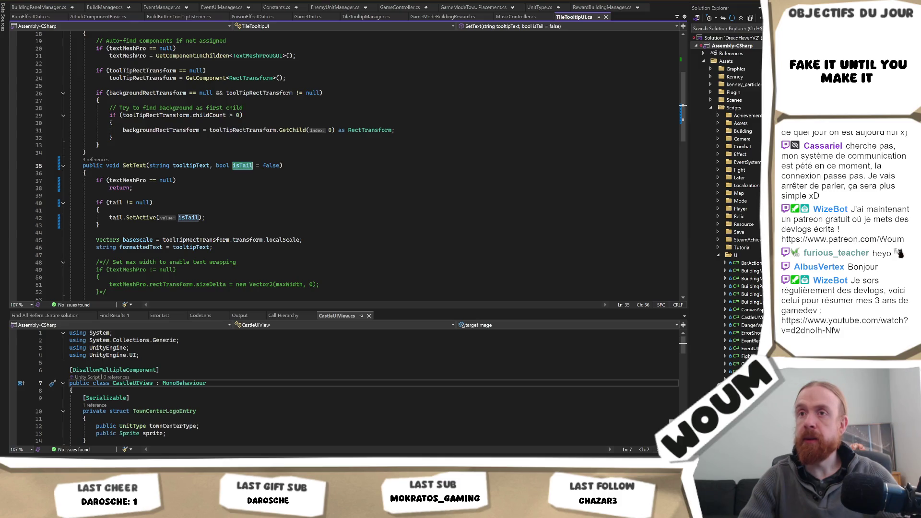
pyautogui.hotkey('alt', 'Tab')
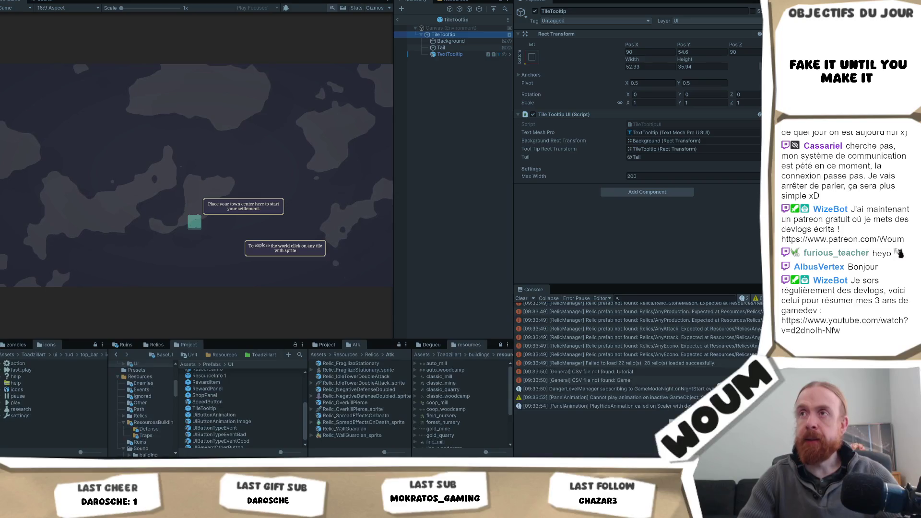
# Run the game past the welcome dialog, check the map tooltips, then reopen TileTooltipManager.cs.
pyautogui.press('Up')
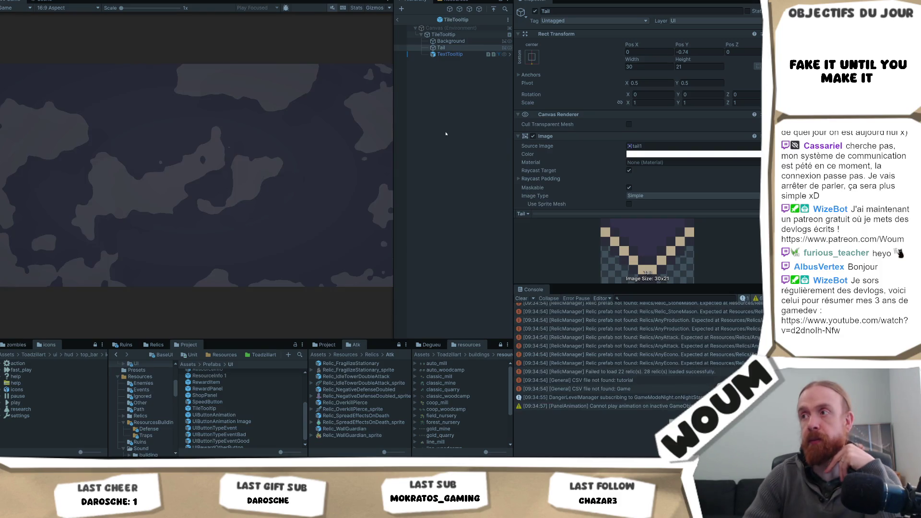
pyautogui.click(194, 235)
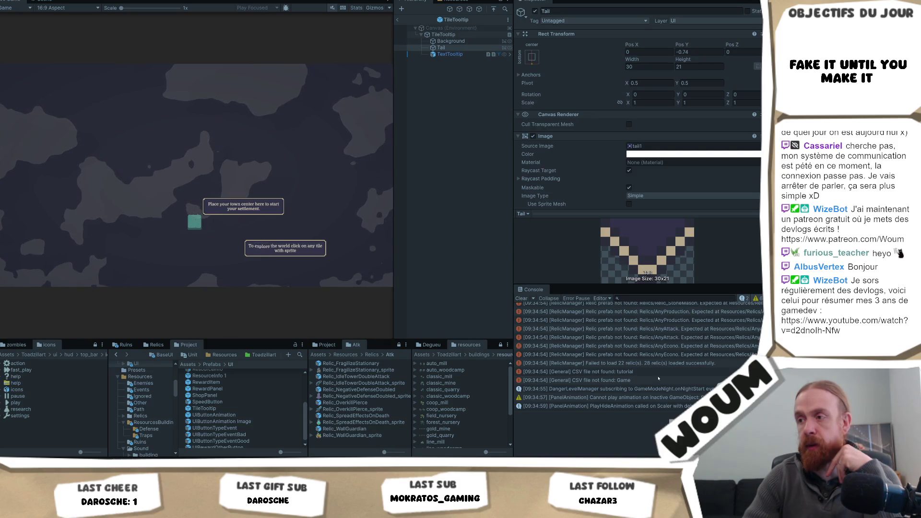
pyautogui.scroll(3, 658, 380)
pyautogui.scroll(-3, 658, 380)
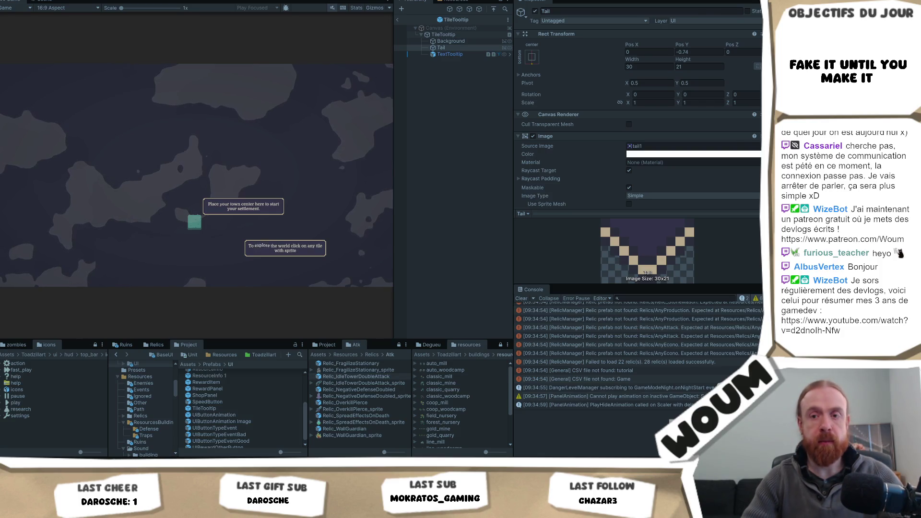
pyautogui.hotkey('alt', 'Tab')
pyautogui.click(365, 16)
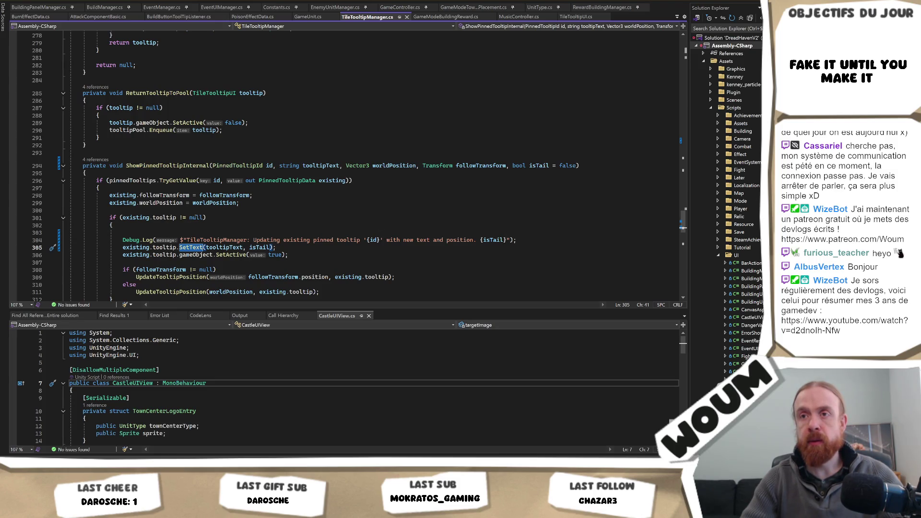
pyautogui.scroll(-1, 294, 201)
pyautogui.hotkey('alt', 'Tab')
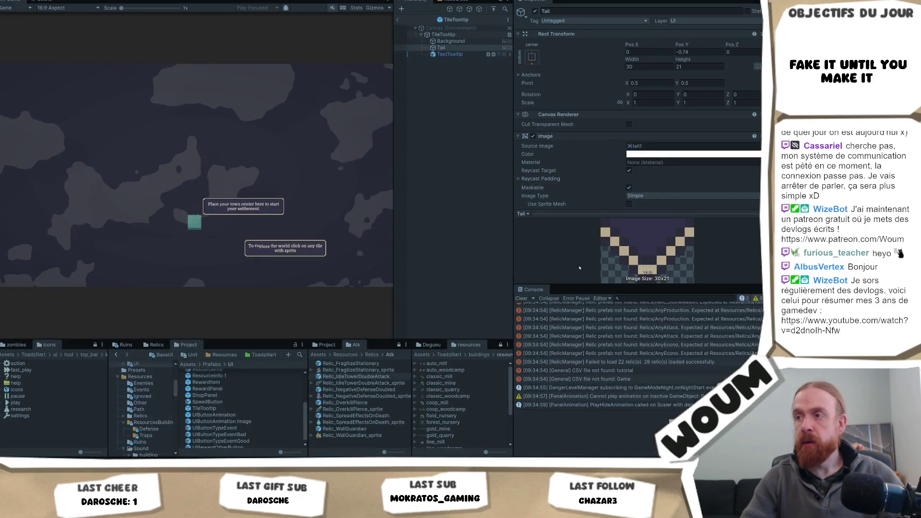
pyautogui.hotkey('alt', 'Tab')
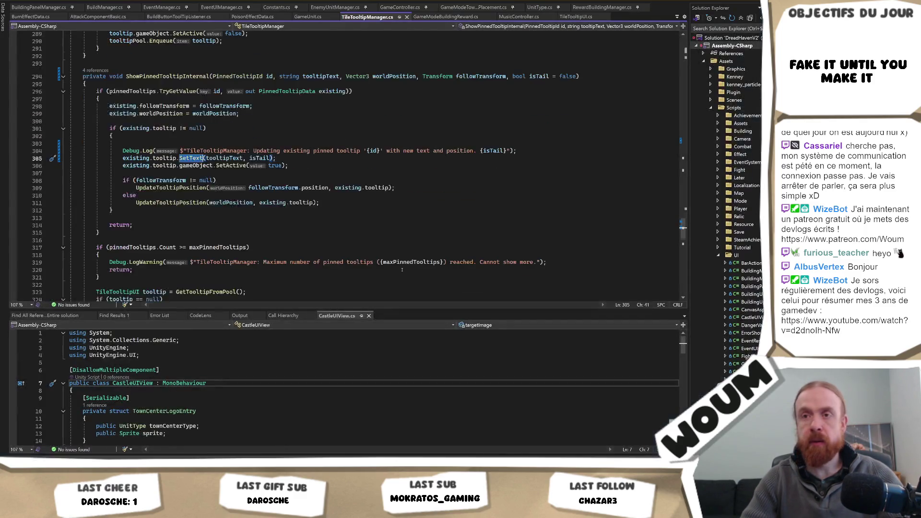
# Delete the temporary Debug.Log line and append ', isTail' to the call.
pyautogui.scroll(2, 402, 270)
pyautogui.moveTo(528, 196); pyautogui.dragTo(534, 187)
pyautogui.click(528, 185)
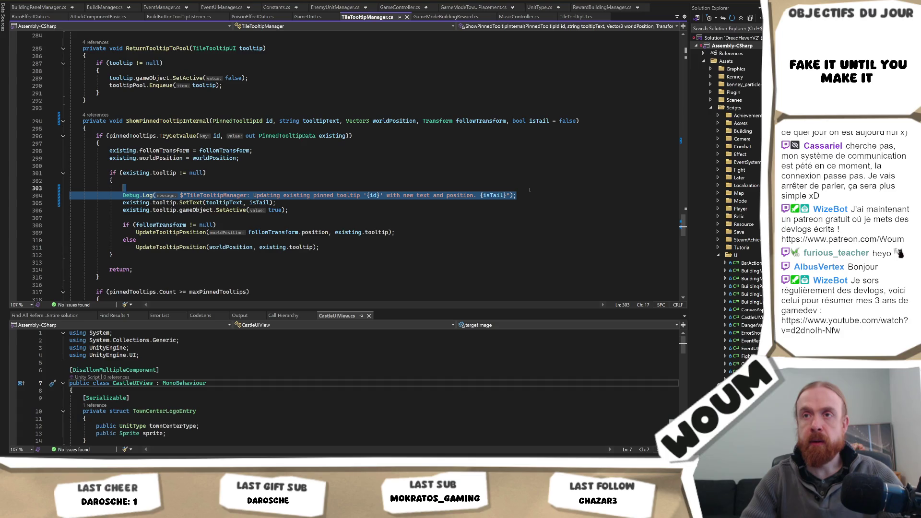
pyautogui.press('Delete')
pyautogui.scroll(-5, 350, 210)
pyautogui.scroll(-3, 350, 210)
pyautogui.scroll(4, 270, 124)
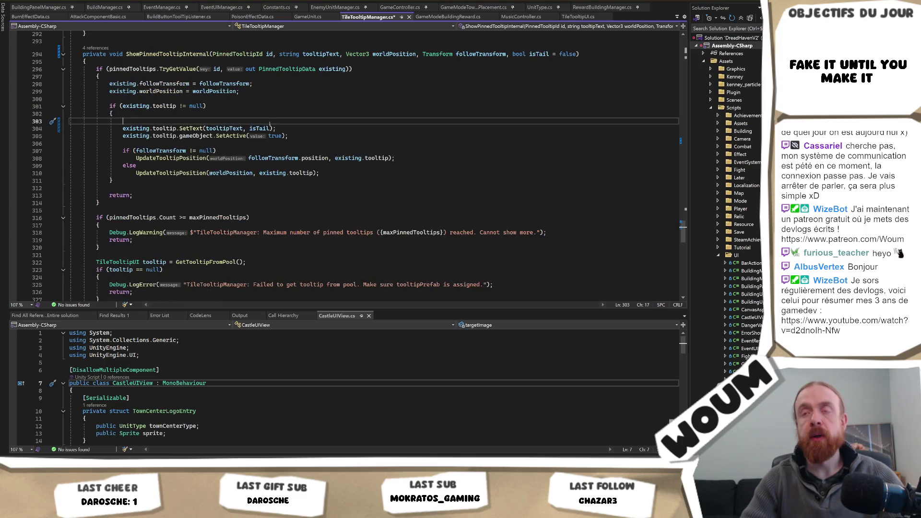
pyautogui.click(149, 128)
pyautogui.scroll(-5, 192, 187)
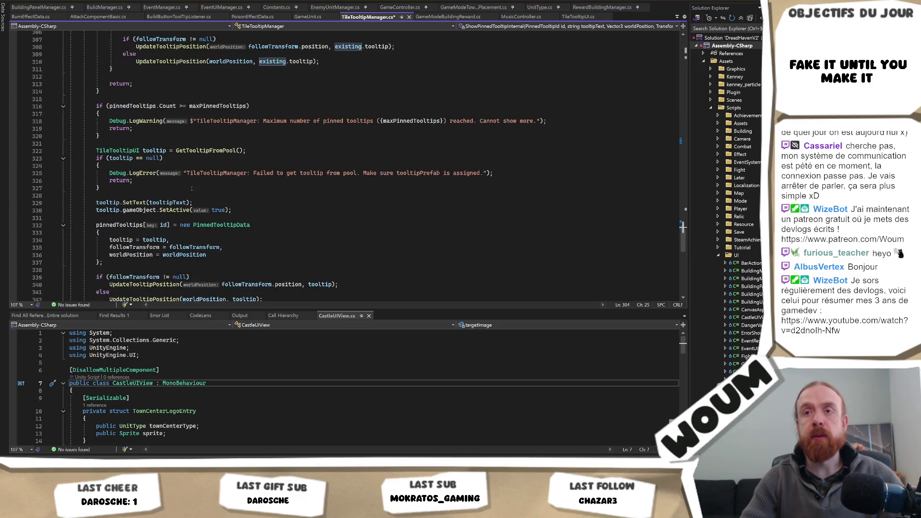
pyautogui.scroll(4, 268, 198)
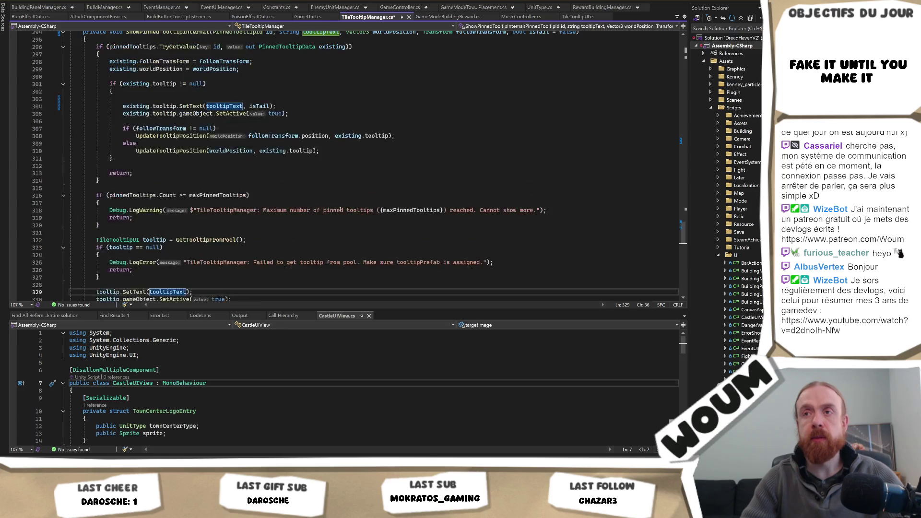
pyautogui.write(', isTail')
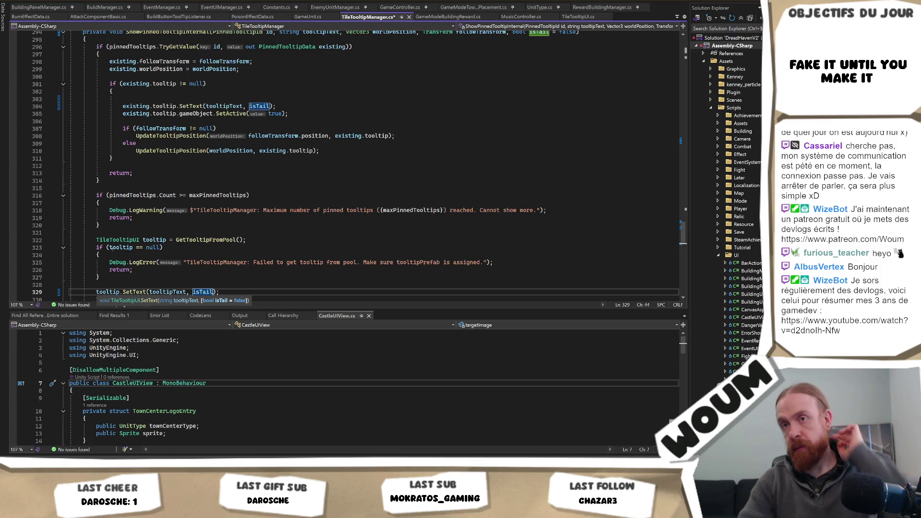
# Highlight the tooltip variable's uses and review them across ShowPinnedTooltipInternal.
pyautogui.doubleClick(151, 240)
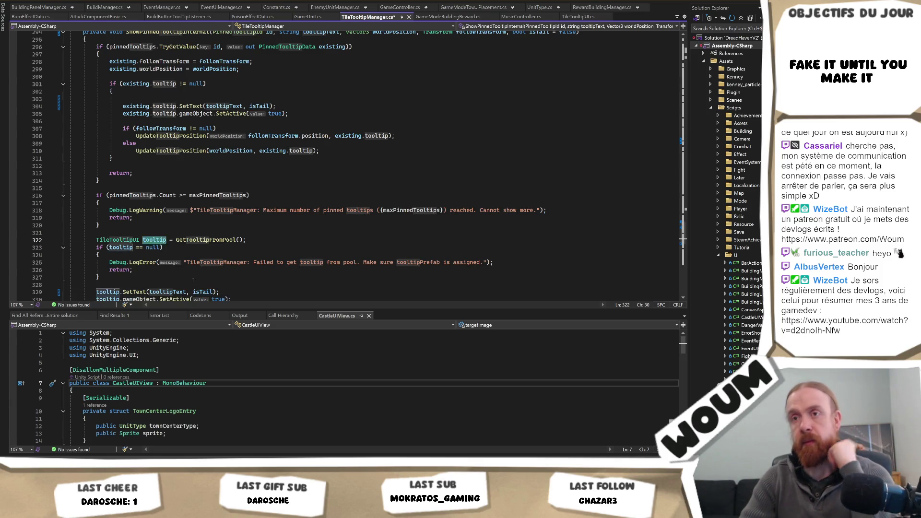
pyautogui.scroll(-2, 185, 216)
pyautogui.scroll(3, 185, 215)
pyautogui.scroll(-1, 186, 215)
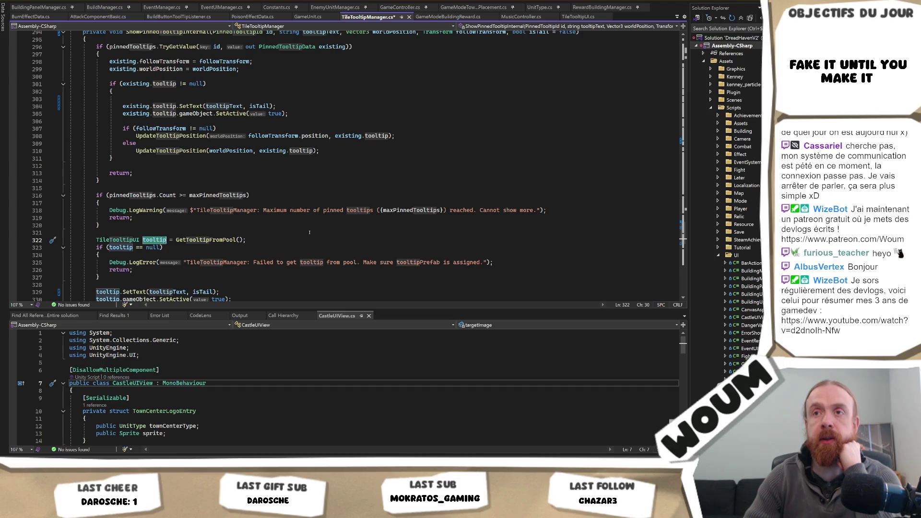
pyautogui.scroll(-6, 311, 232)
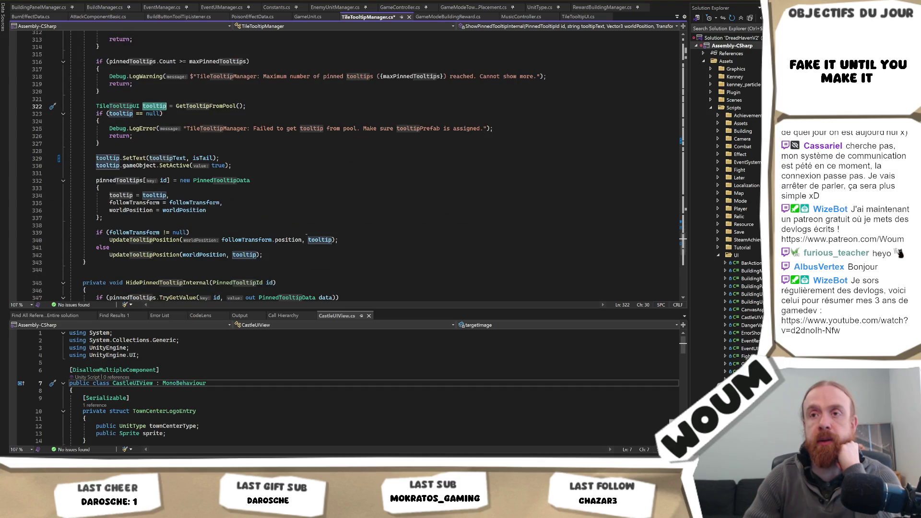
pyautogui.scroll(4, 338, 225)
pyautogui.scroll(-2, 157, 218)
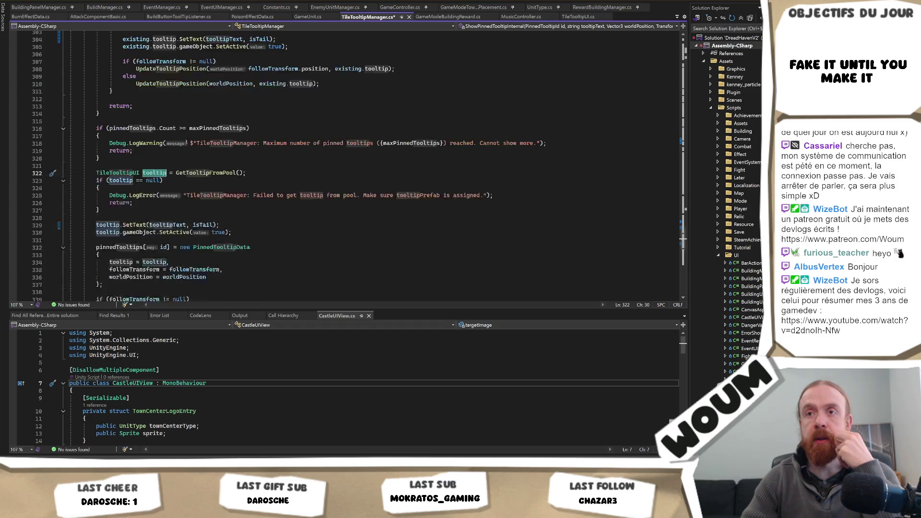
pyautogui.scroll(2, 240, 202)
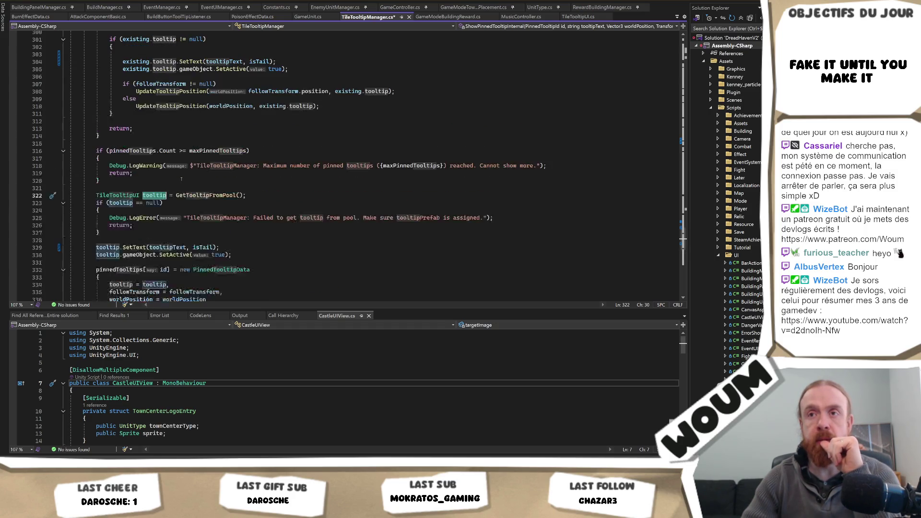
pyautogui.scroll(2, 240, 202)
pyautogui.scroll(2, 345, 84)
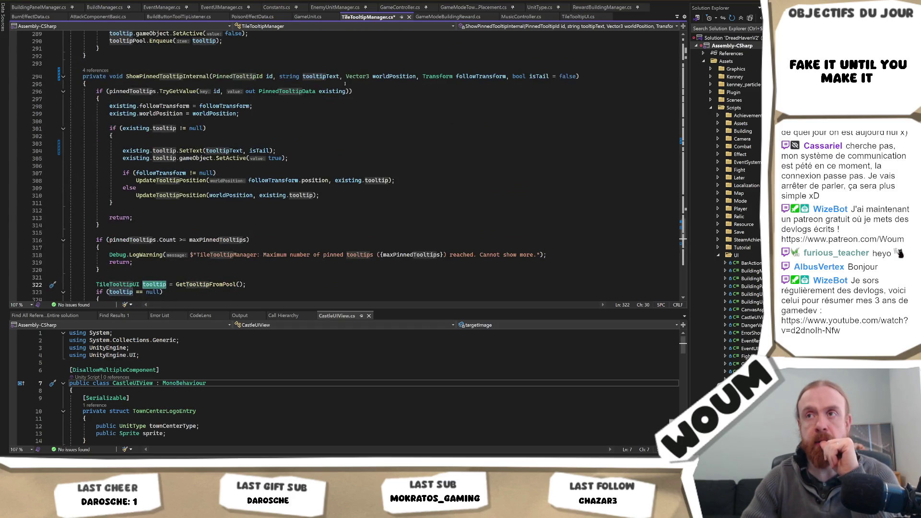
# Add an empty else block after the existing-pinned-tooltip branch.
pyautogui.click(152, 97)
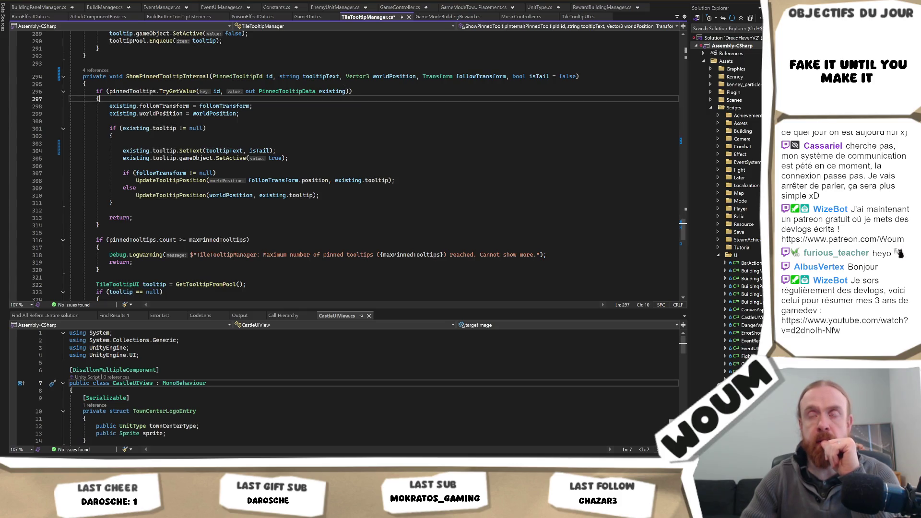
pyautogui.click(99, 225)
pyautogui.write('else')
pyautogui.press('Return')
pyautogui.write('{')
pyautogui.press('Return')
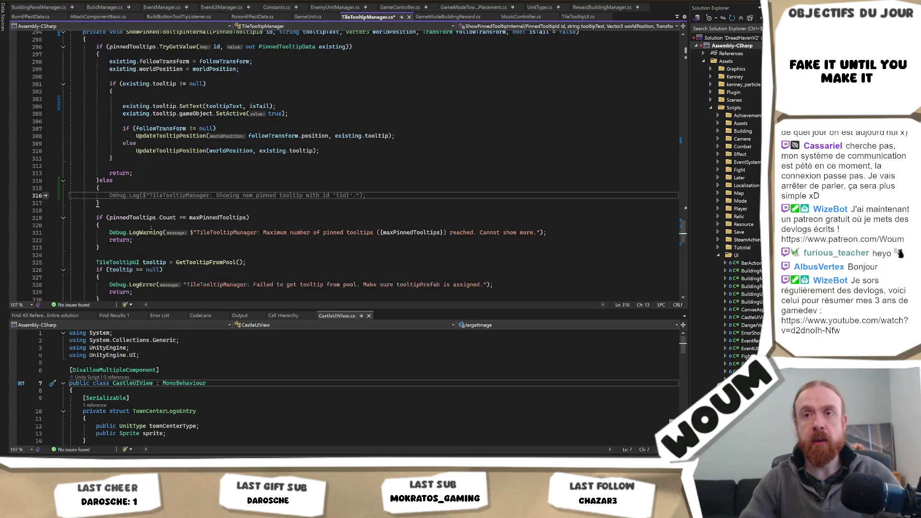
pyautogui.moveTo(246, 240)
pyautogui.mouseDown()
pyautogui.moveTo(86, 248)
pyautogui.moveTo(95, 240)
pyautogui.mouseUp()
pyautogui.hotkey('ctrl', 'c')
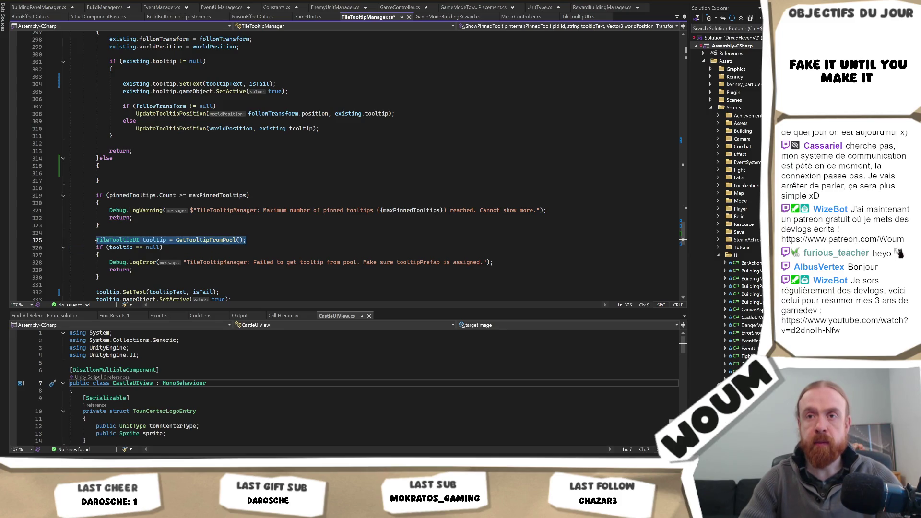
pyautogui.scroll(4, 129, 108)
pyautogui.click(129, 108)
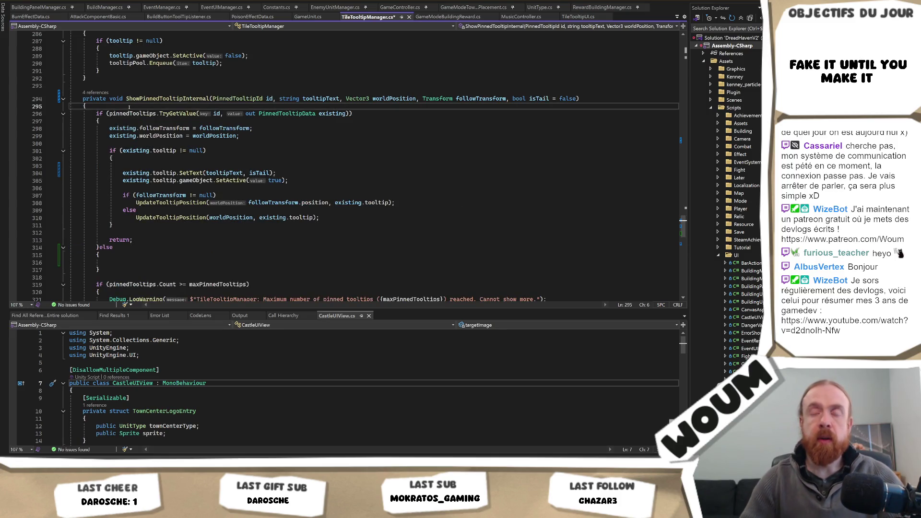
# Paste the tooltip declaration at the method's top and assign tooltip = existing.tooltip in the existing-pin branch.
pyautogui.press('Return')
pyautogui.hotkey('ctrl', 'v')
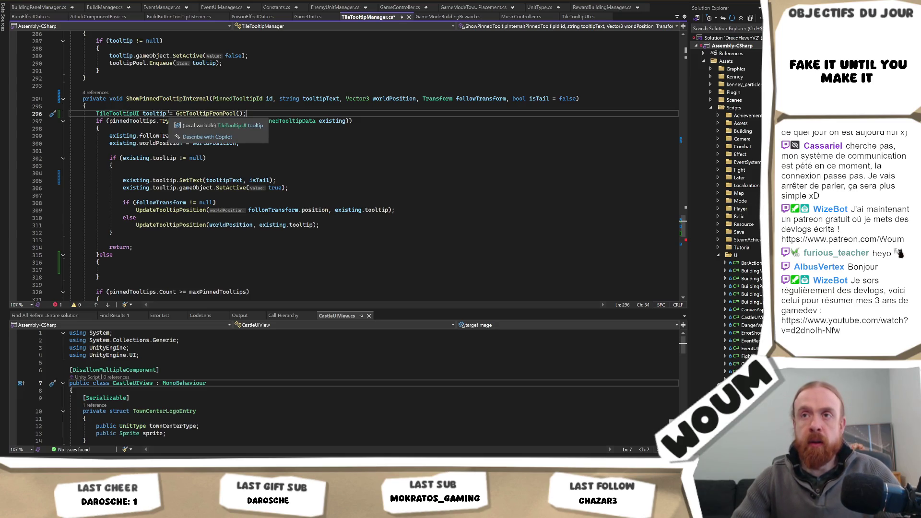
pyautogui.click(166, 113)
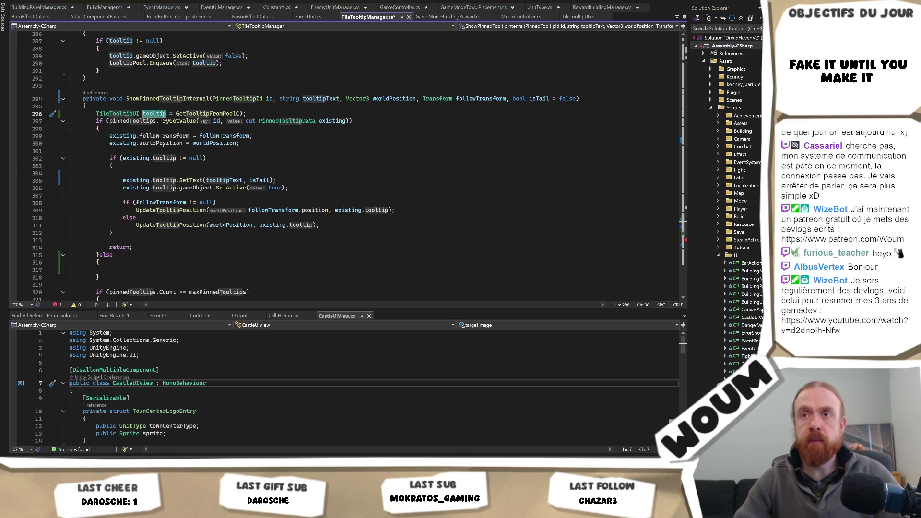
pyautogui.click(131, 128)
pyautogui.click(274, 153)
pyautogui.press('Return')
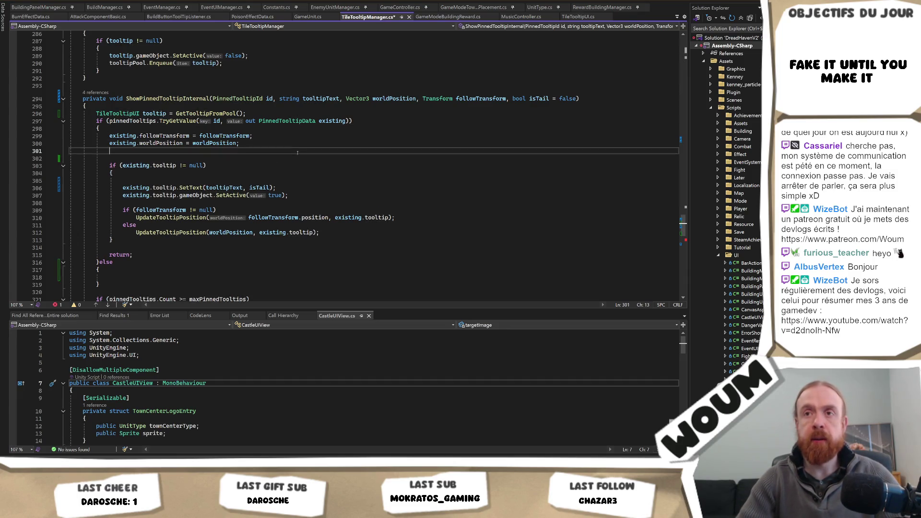
pyautogui.press('Return')
pyautogui.write('tooltip = existing.tooltip;')
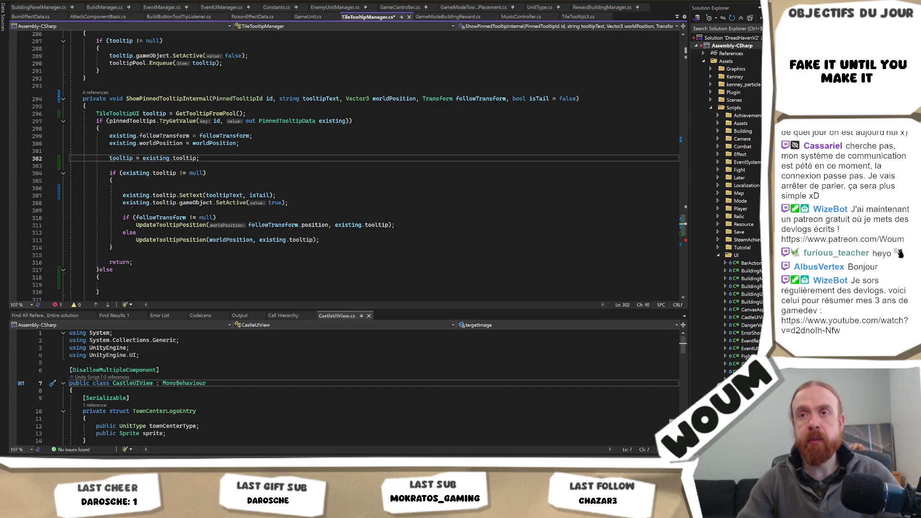
# Delete the old block that updated the existing tooltip, through its return statement.
pyautogui.moveTo(139, 261)
pyautogui.mouseDown()
pyautogui.moveTo(158, 144)
pyautogui.moveTo(186, 169)
pyautogui.mouseUp()
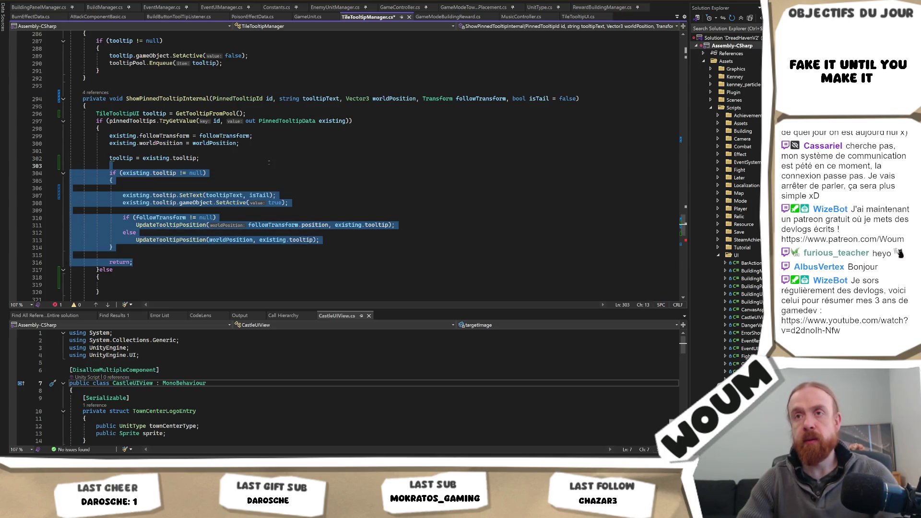
pyautogui.click(144, 261)
pyautogui.moveTo(144, 262); pyautogui.dragTo(235, 165)
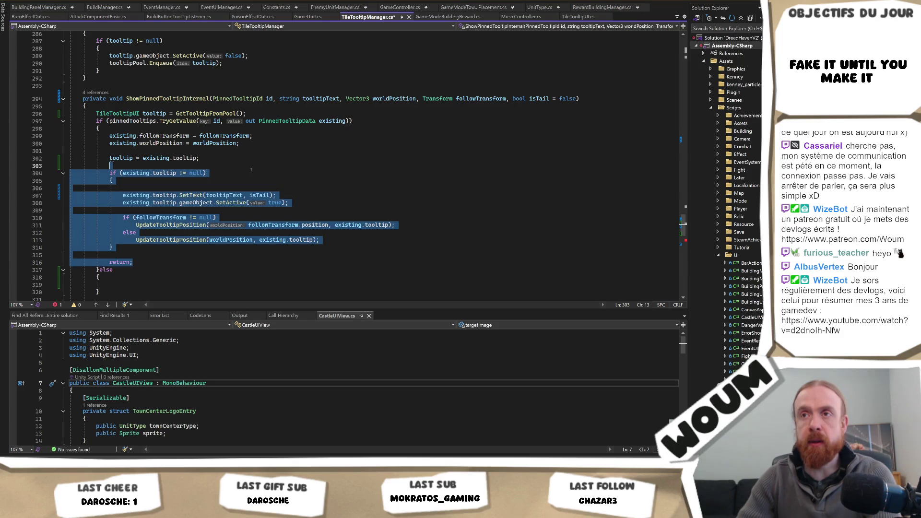
pyautogui.press('Delete')
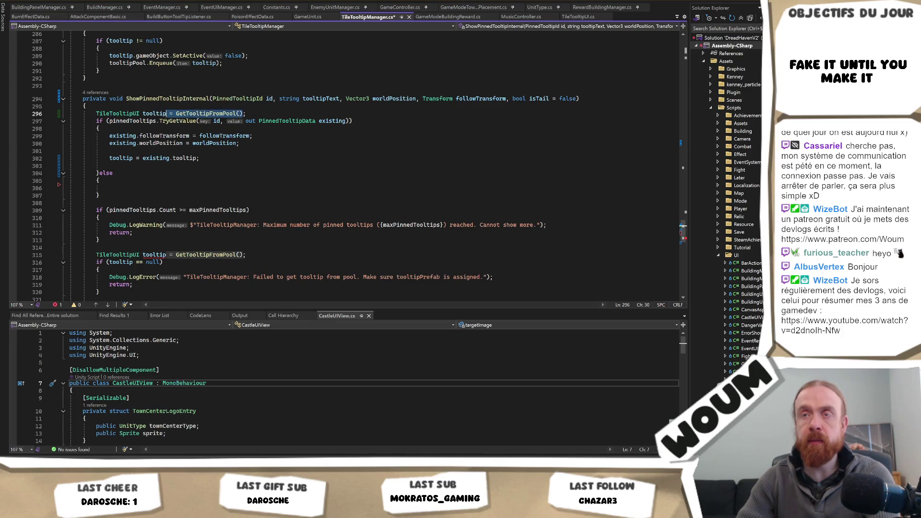
# Move GetTooltipFromPool() into the else branch, leaving 'TileTooltipUI tooltip;' bare at the top, and save.
pyautogui.doubleClick(154, 113)
pyautogui.hotkey('ctrl', 'c')
pyautogui.click(137, 190)
pyautogui.hotkey('ctrl', 'v')
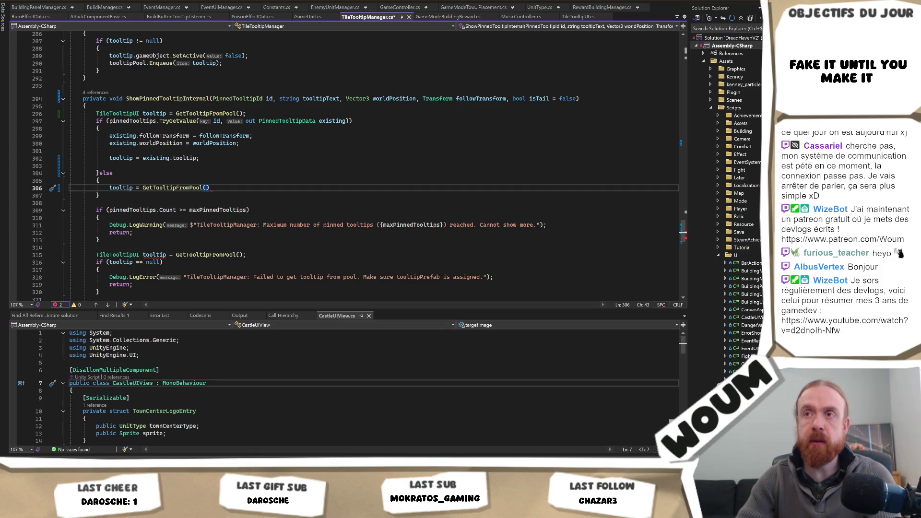
pyautogui.moveTo(245, 113); pyautogui.dragTo(165, 113)
pyautogui.press('Delete')
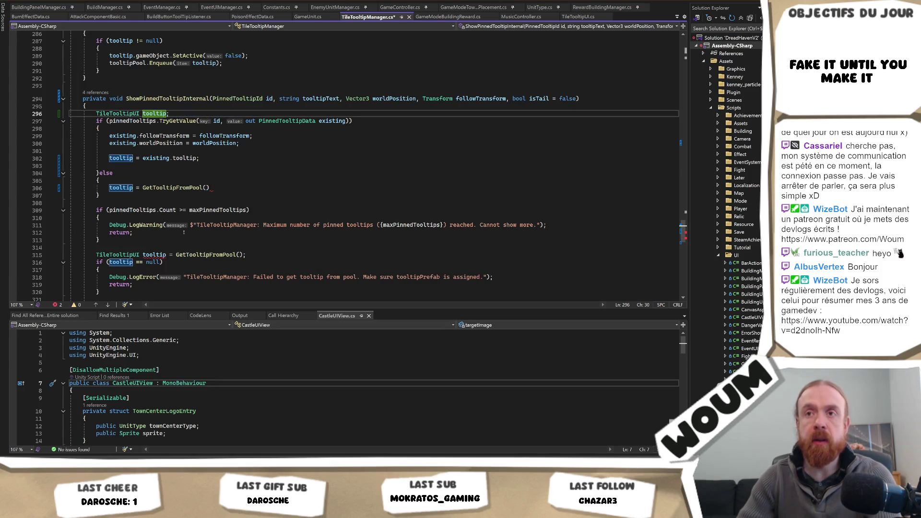
pyautogui.click(237, 190)
pyautogui.write(';')
pyautogui.press('Down')
pyautogui.hotkey('ctrl', 's')
# Move the maxPinnedTooltips limit check into the else branch.
pyautogui.click(120, 246)
pyautogui.moveTo(121, 246); pyautogui.dragTo(135, 203)
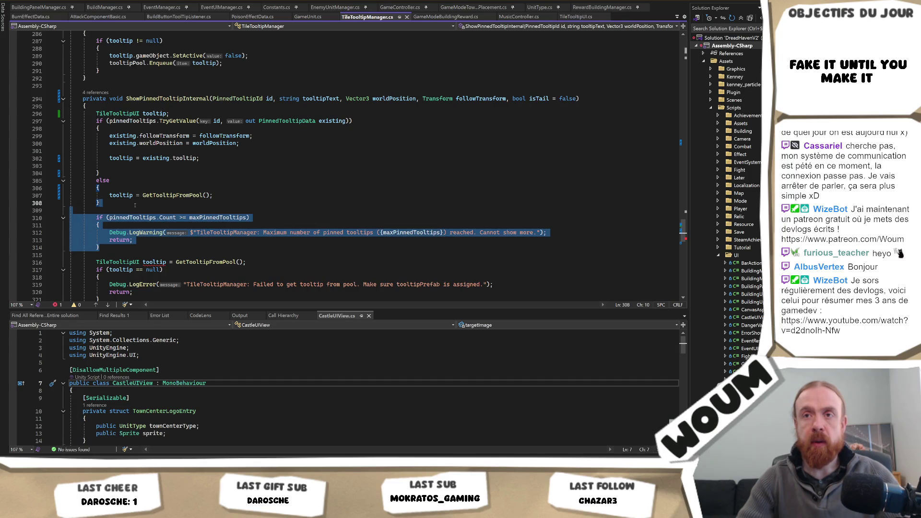
pyautogui.hotkey('ctrl', 'x')
pyautogui.click(132, 189)
pyautogui.hotkey('ctrl', 'v')
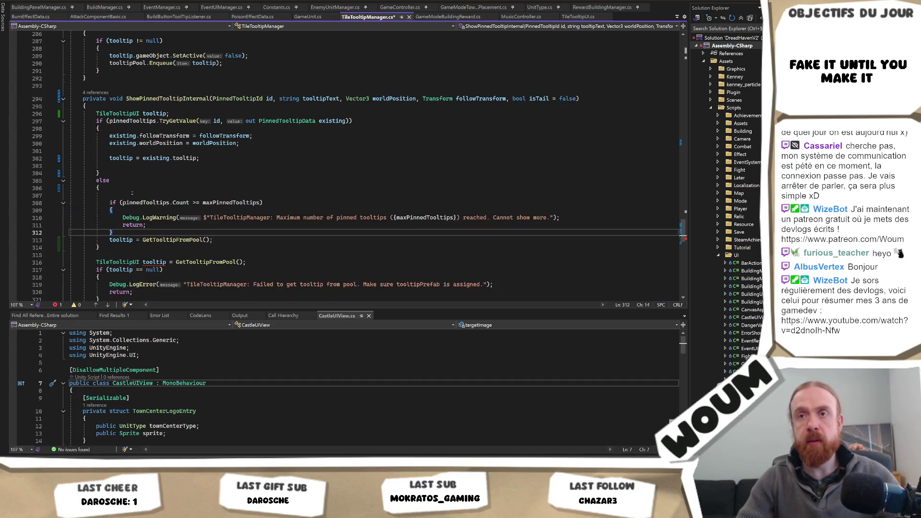
pyautogui.click(132, 192)
pyautogui.press('BackSpace')
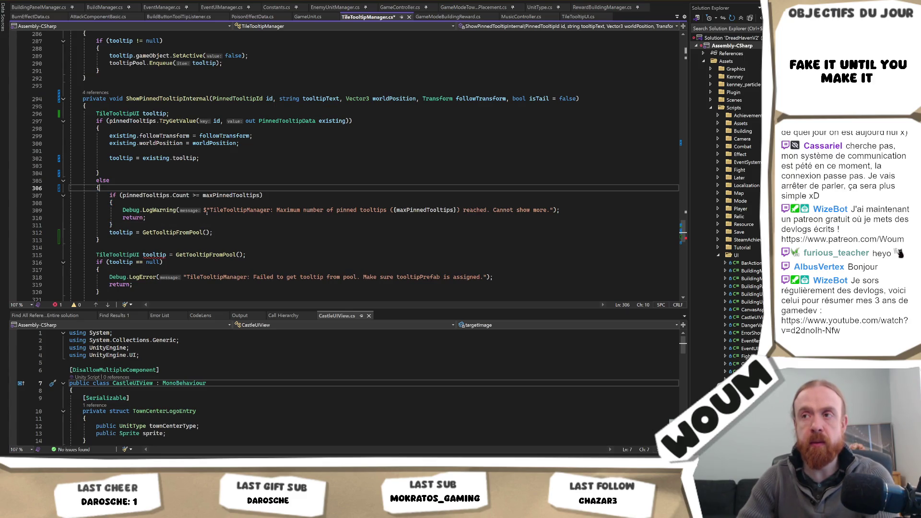
pyautogui.click(158, 225)
pyautogui.press('Return')
# Place the pool null check after the pool fetch in else and delete the duplicate pool-fetch line.
pyautogui.scroll(-2, 202, 232)
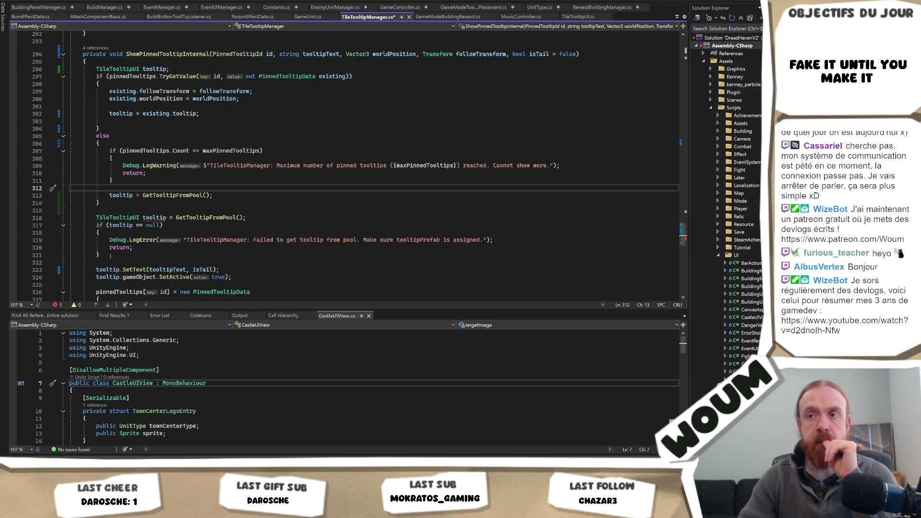
pyautogui.moveTo(110, 256); pyautogui.dragTo(238, 211)
pyautogui.hotkey('shift', 'Down')
pyautogui.hotkey('shift', 'Down')
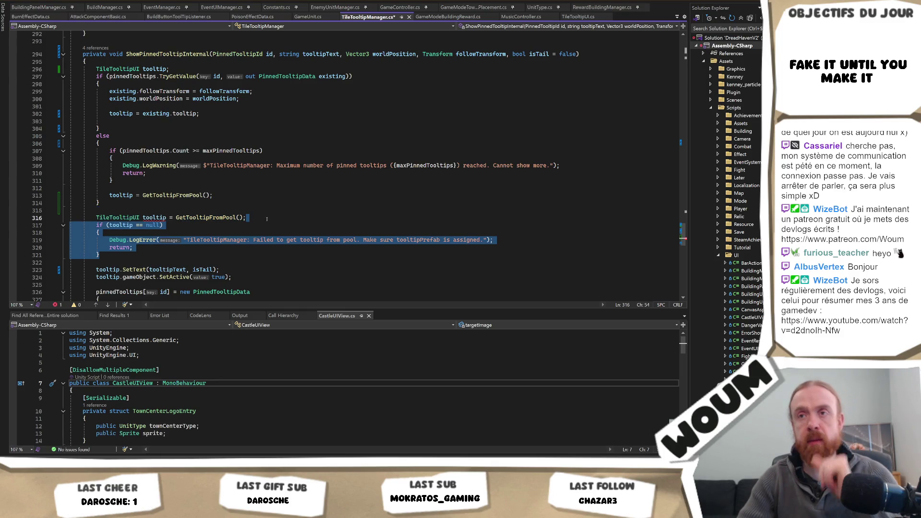
pyautogui.press('Delete')
pyautogui.click(219, 195)
pyautogui.press('Return')
pyautogui.press('Tab')
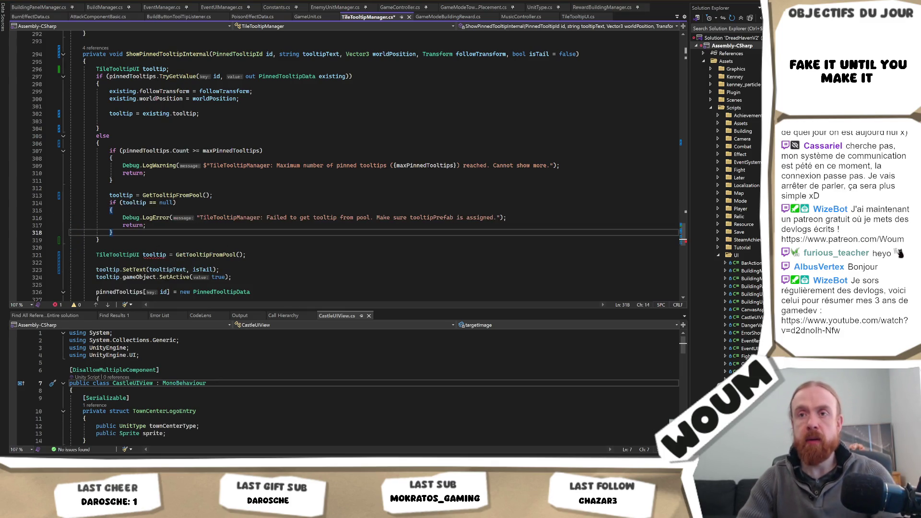
pyautogui.moveTo(231, 245); pyautogui.dragTo(247, 255)
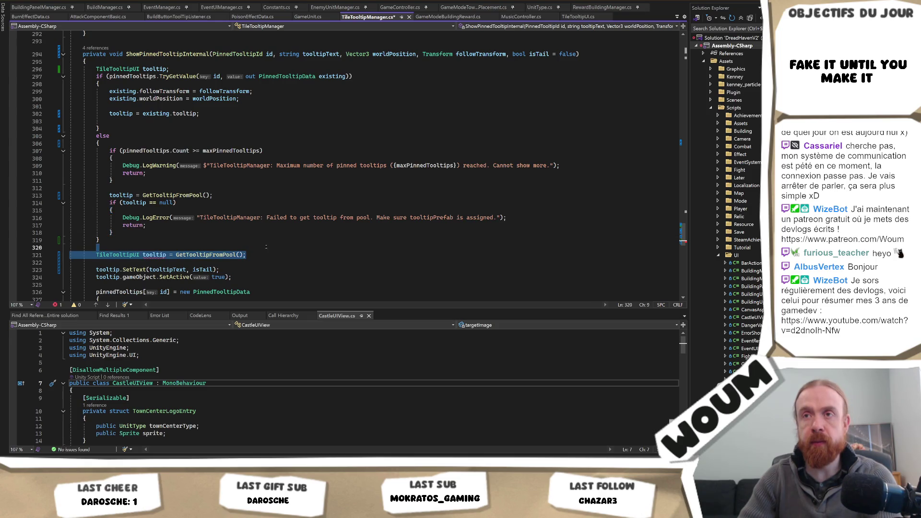
pyautogui.press('BackSpace')
pyautogui.press('BackSpace')
# Move the pinnedTooltips[id] PinnedTooltipData registration into the else branch after the null check.
pyautogui.scroll(-2, 276, 260)
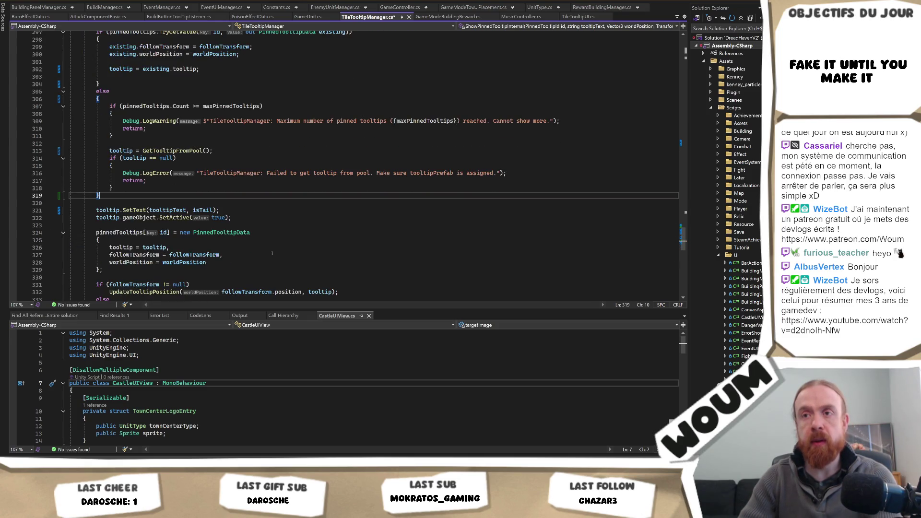
pyautogui.click(159, 232)
pyautogui.moveTo(72, 278)
pyautogui.mouseDown()
pyautogui.moveTo(230, 219)
pyautogui.moveTo(226, 247)
pyautogui.moveTo(228, 233)
pyautogui.mouseUp()
pyautogui.press('Delete')
pyautogui.click(156, 184)
pyautogui.press('Return')
pyautogui.hotkey('ctrl', 'v')
pyautogui.scroll(-3, 232, 212)
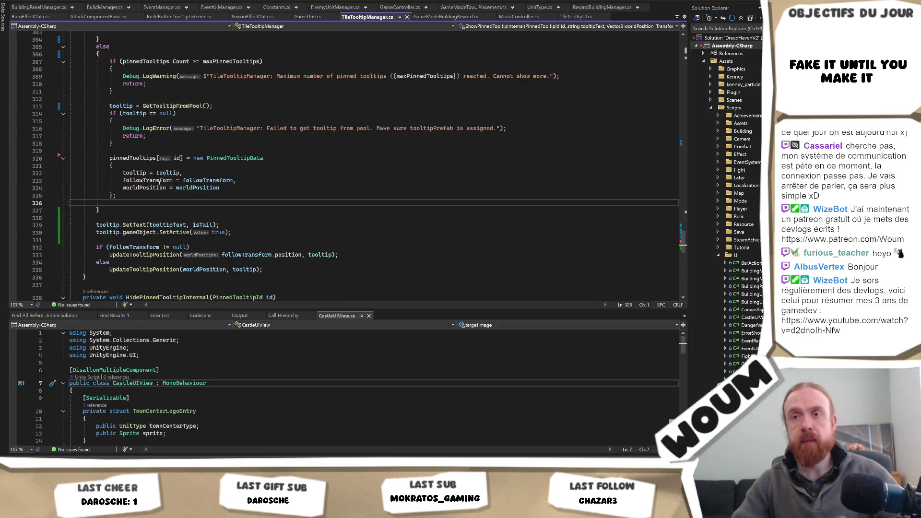
pyautogui.scroll(3, 329, 172)
pyautogui.click(329, 173)
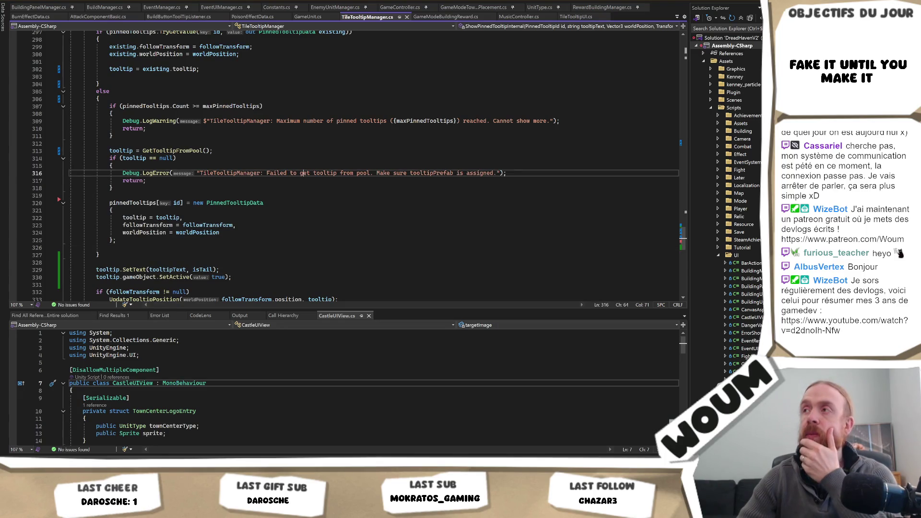
pyautogui.hotkey('alt', 'Tab')
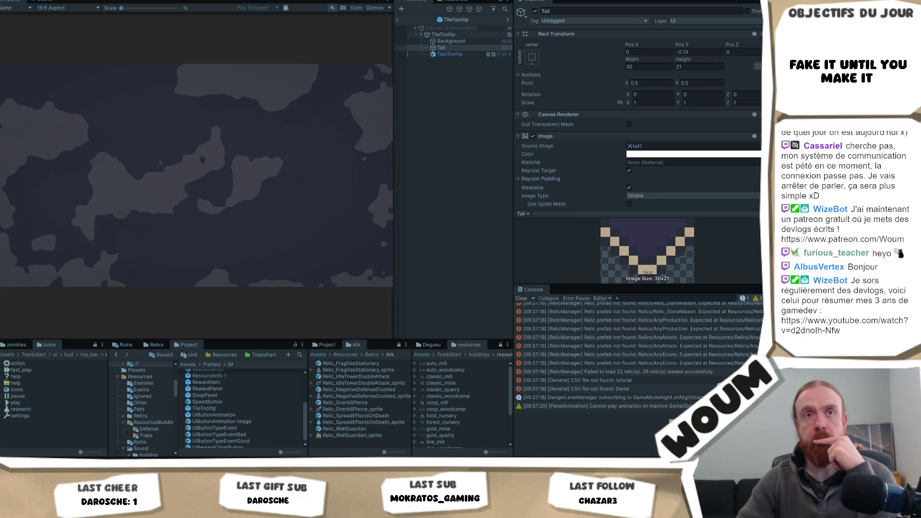
# Dismiss the Welcome dialog, then set the TileTooltip prefab Tail's X scale to 0.5.
pyautogui.click(213, 232)
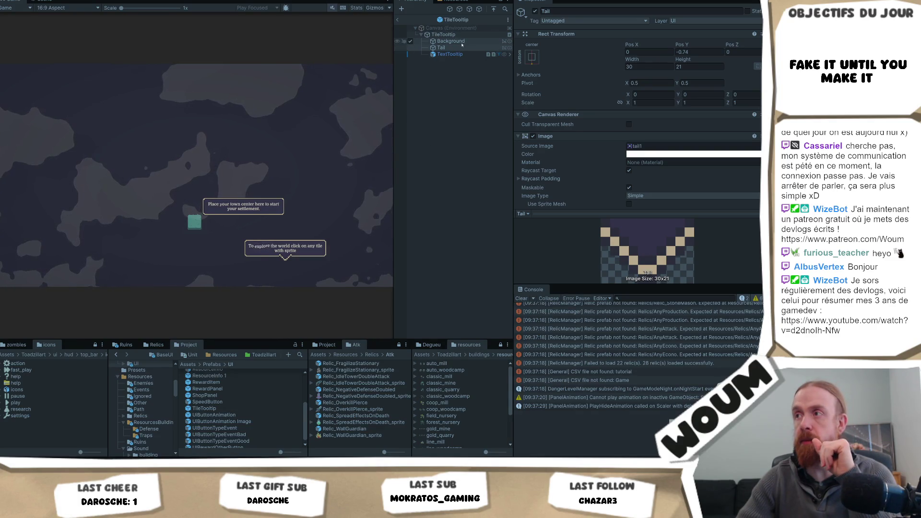
pyautogui.click(650, 103)
pyautogui.write('0.5')
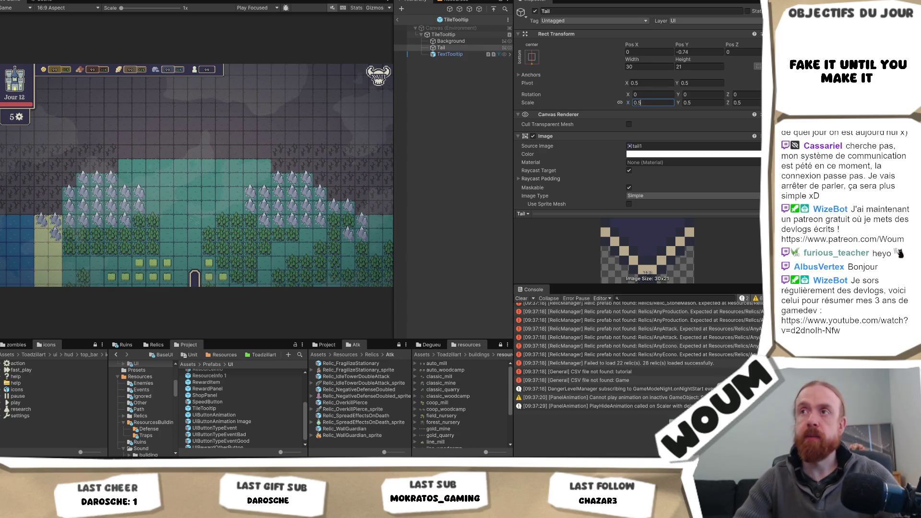
# Replay past the Welcome dialog to view the half-size tail tooltips, then stop and return to TileTooltipManager.
pyautogui.click(375, 1)
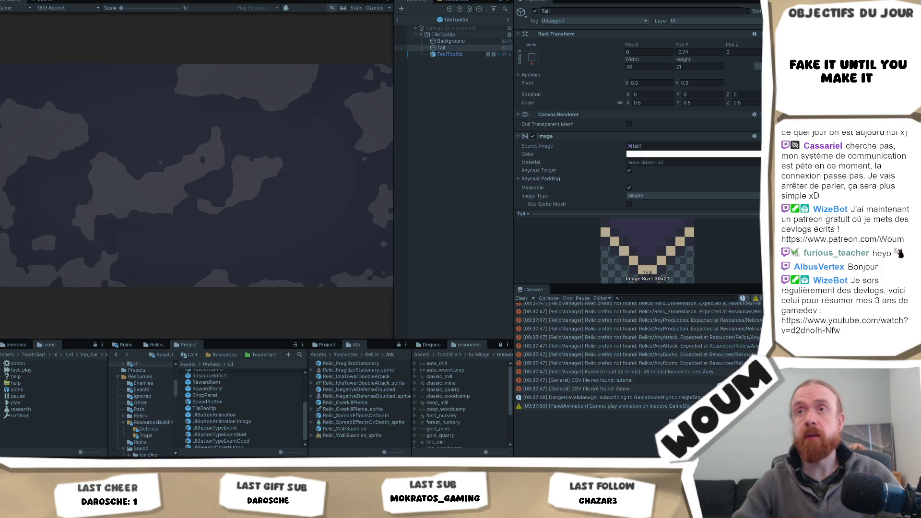
pyautogui.click(216, 197)
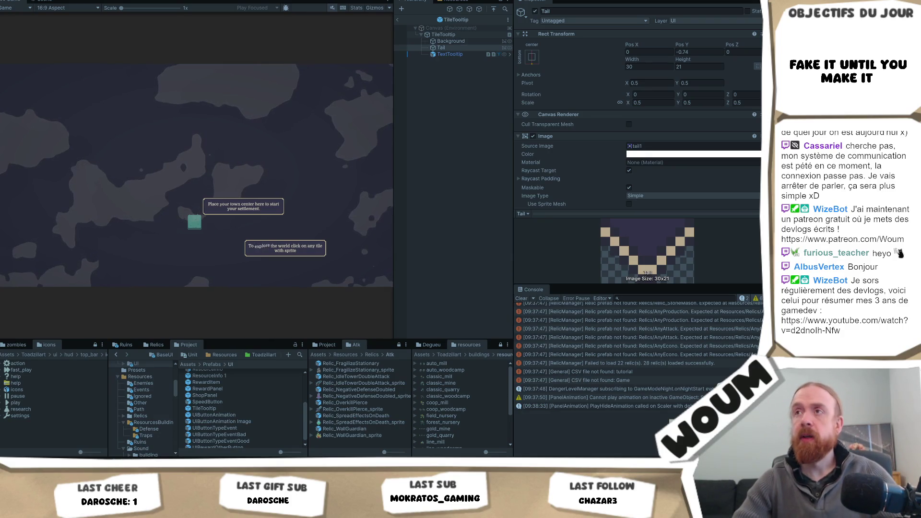
pyautogui.hotkey('ctrl', 'p')
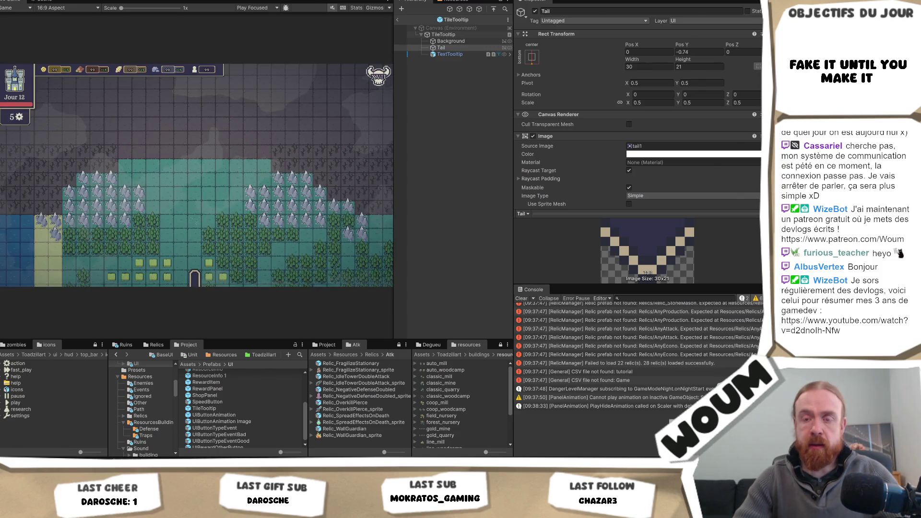
pyautogui.hotkey('alt', 'Tab')
pyautogui.scroll(-2, 184, 210)
# Add Debug.Log("dfsfsdf " + isTail); on line 328 before SetText and save TileTooltipManager.cs.
pyautogui.click(213, 225)
pyautogui.scroll(2, 237, 237)
pyautogui.scroll(2, 237, 237)
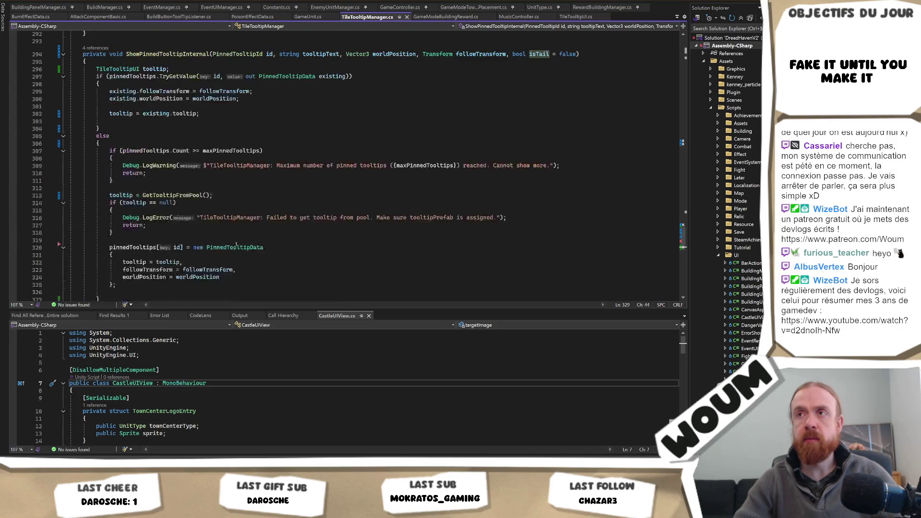
pyautogui.scroll(-2, 211, 263)
pyautogui.click(165, 263)
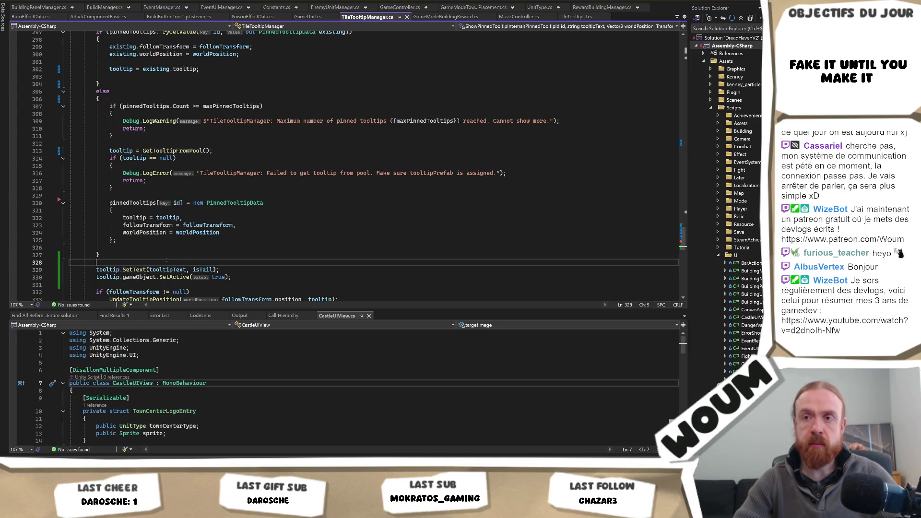
pyautogui.write('De')
pyautogui.press('Tab')
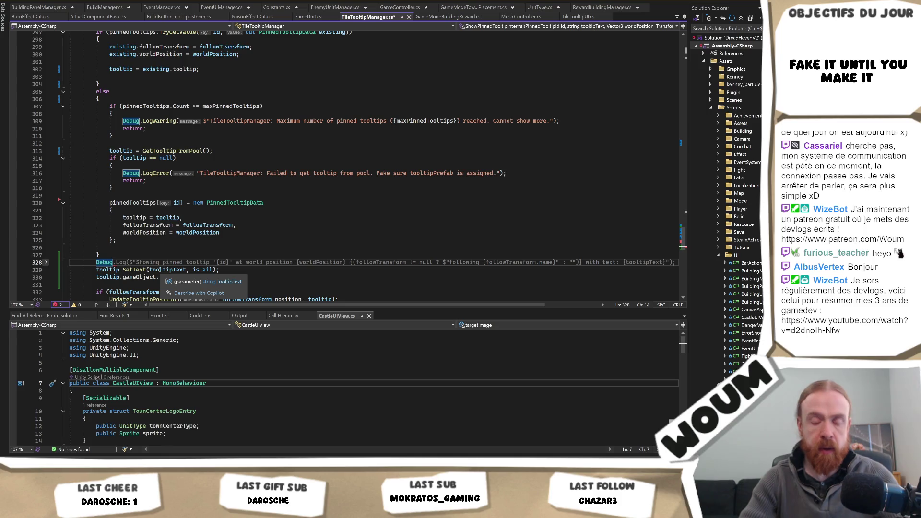
pyautogui.write('.L')
pyautogui.write('og("dfsfsdf " ')
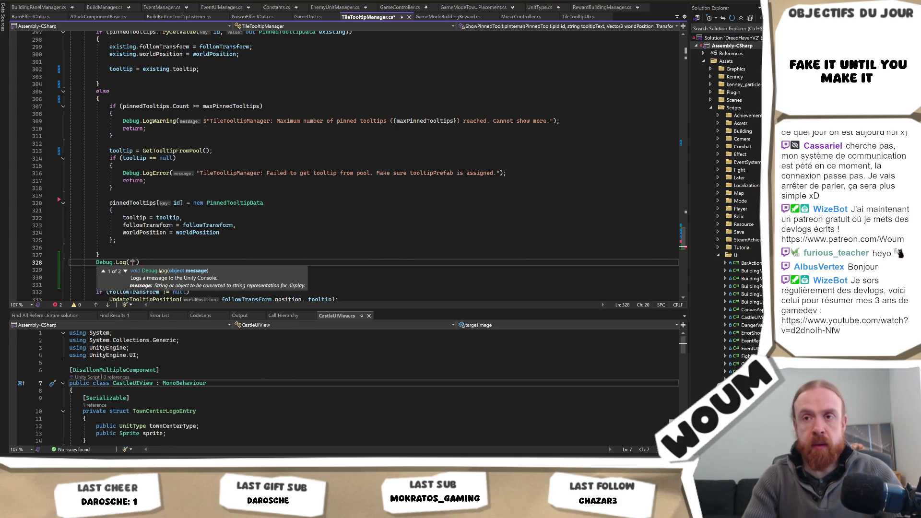
pyautogui.write('+')
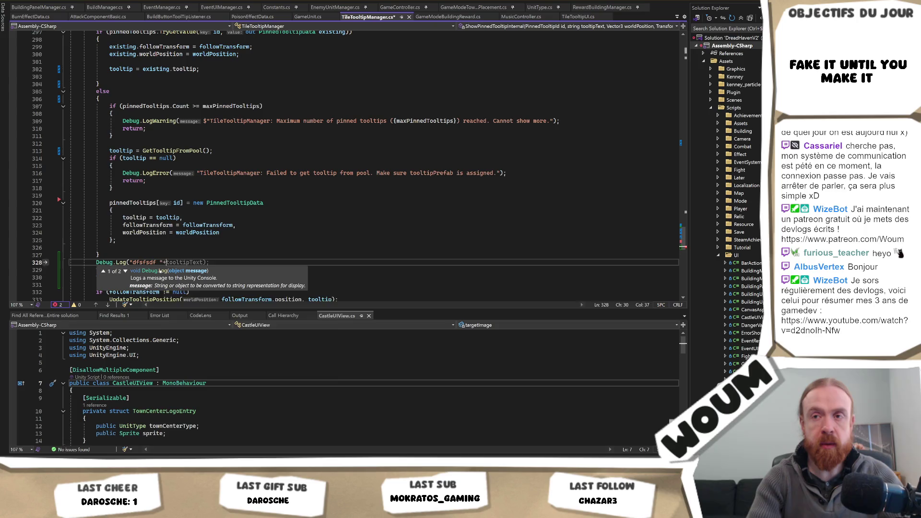
pyautogui.write(' isTail);;')
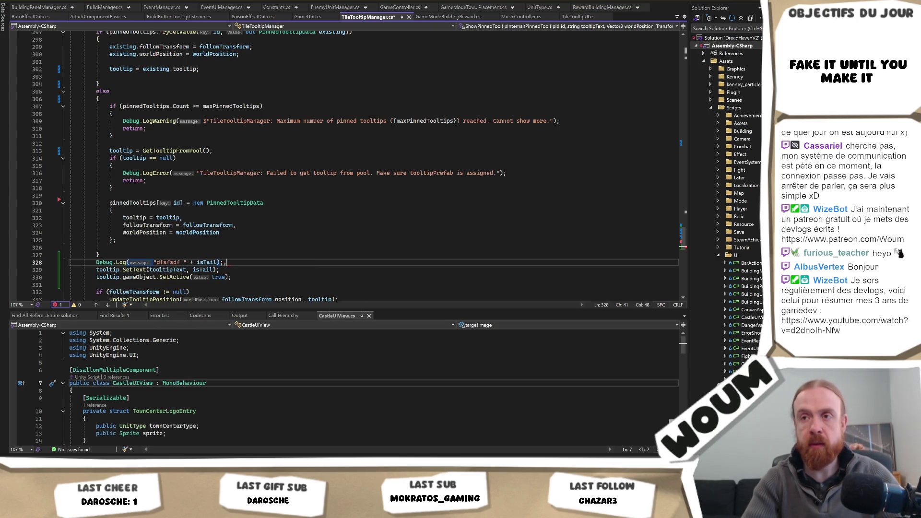
pyautogui.hotkey('ctrl', 's')
pyautogui.scroll(5, 167, 266)
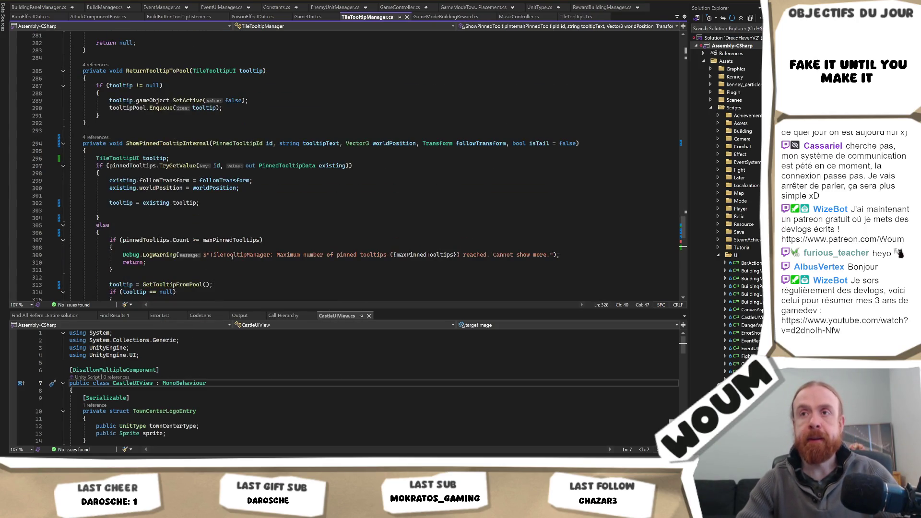
pyautogui.scroll(-10, 232, 258)
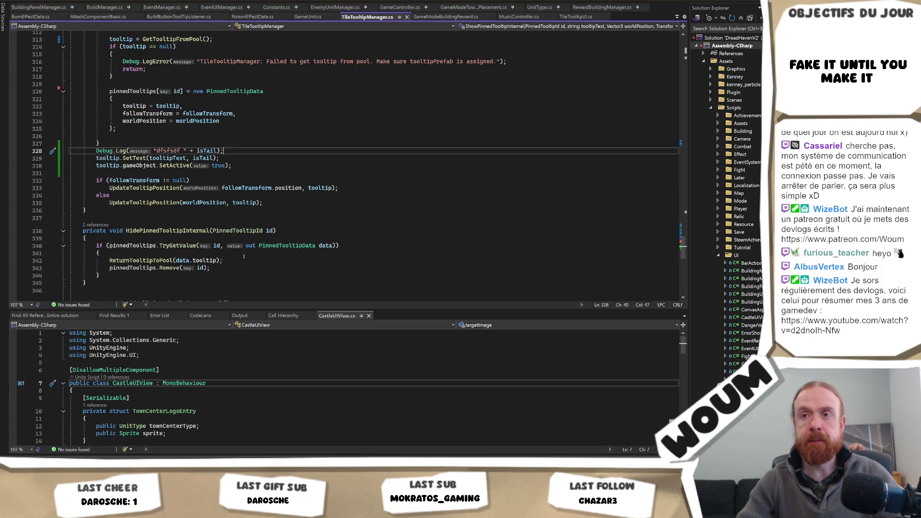
pyautogui.hotkey('alt', 'Tab')
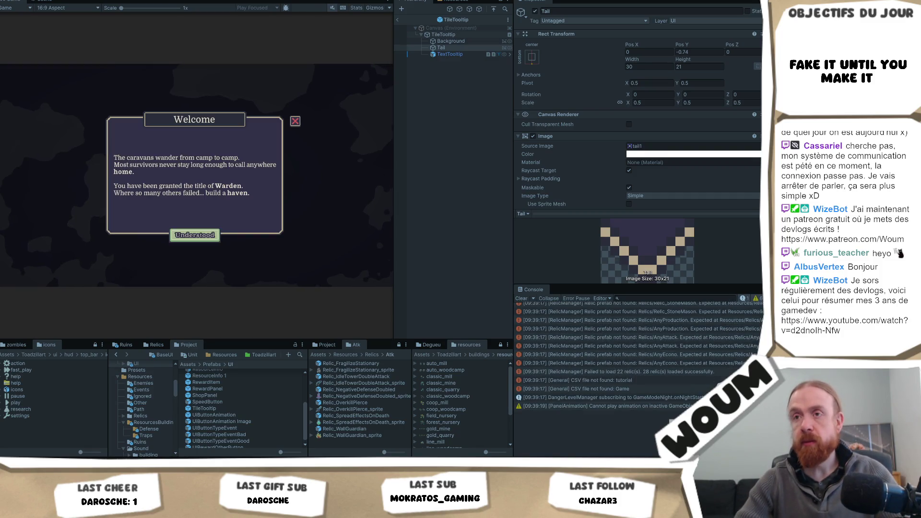
# Dismiss the Welcome message so the hint tooltips appear and the console logs isTail False then True.
pyautogui.click(213, 238)
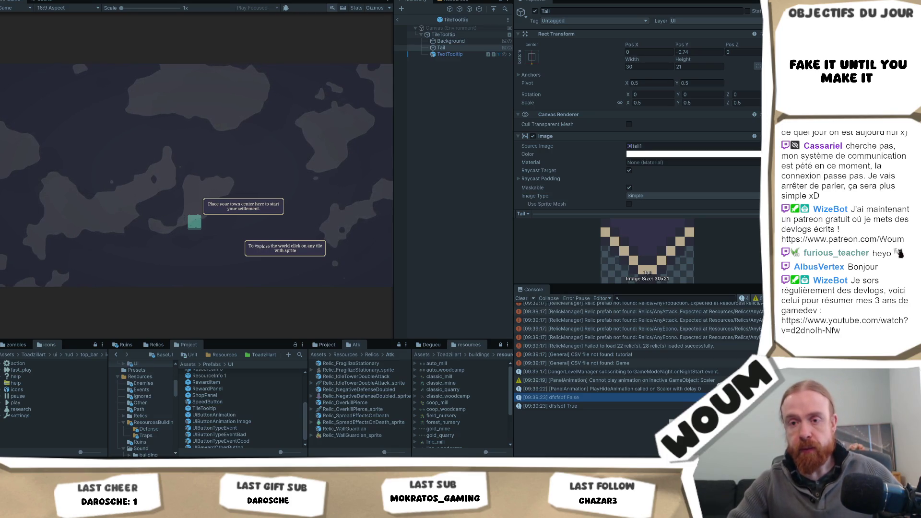
pyautogui.hotkey('alt', 'Tab')
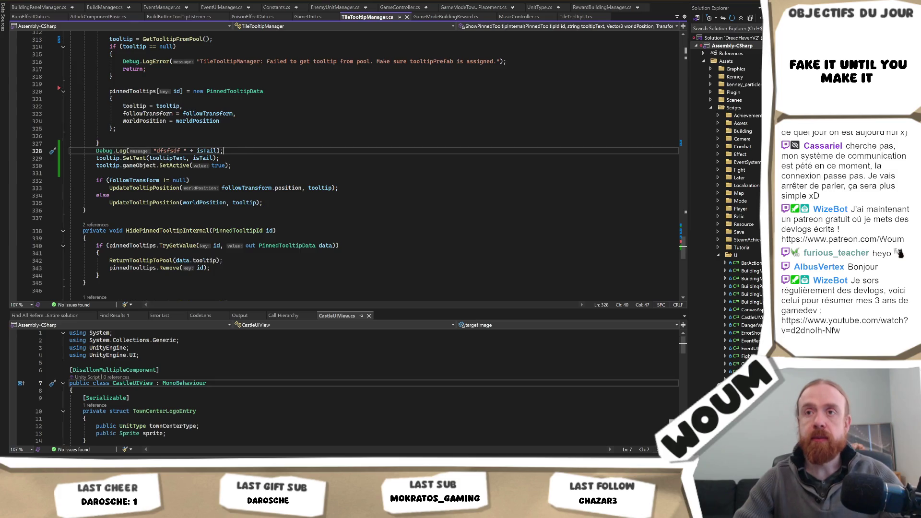
# In TileTooltipUI's SetText, add Debug.Log("Setting tail active: " + isTail) inside the tail null check.
pyautogui.keyDown('ctrl'); pyautogui.click(134, 158); pyautogui.keyUp('ctrl')
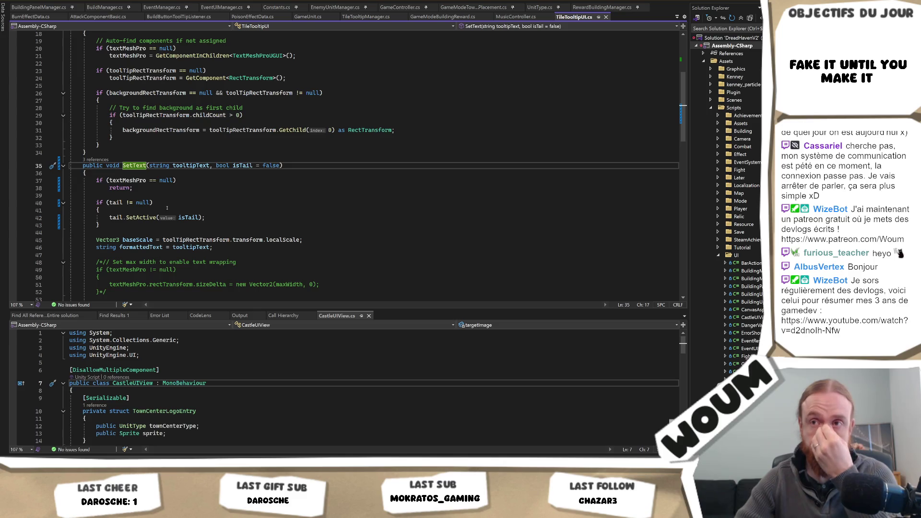
pyautogui.click(172, 205)
pyautogui.click(172, 210)
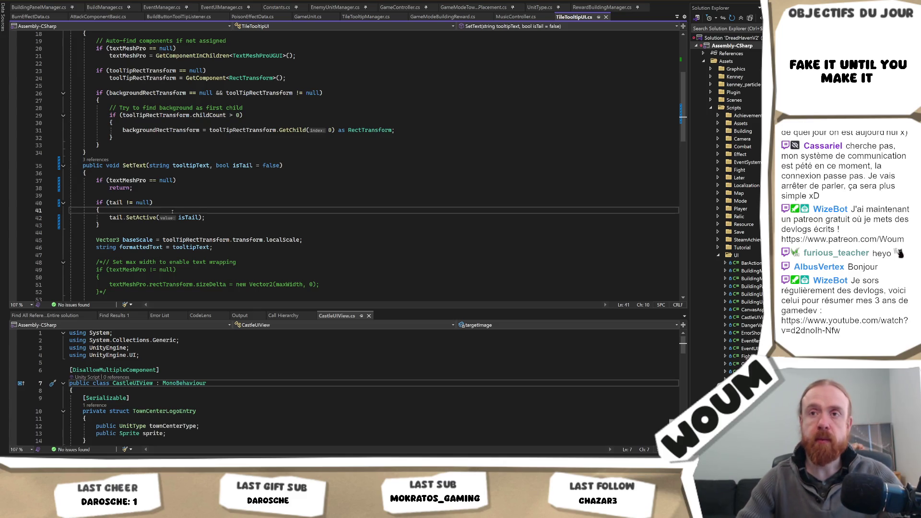
pyautogui.press('Return')
pyautogui.write('Debug.Log("Setting tail active: " + isTail);')
pyautogui.press('Tab')
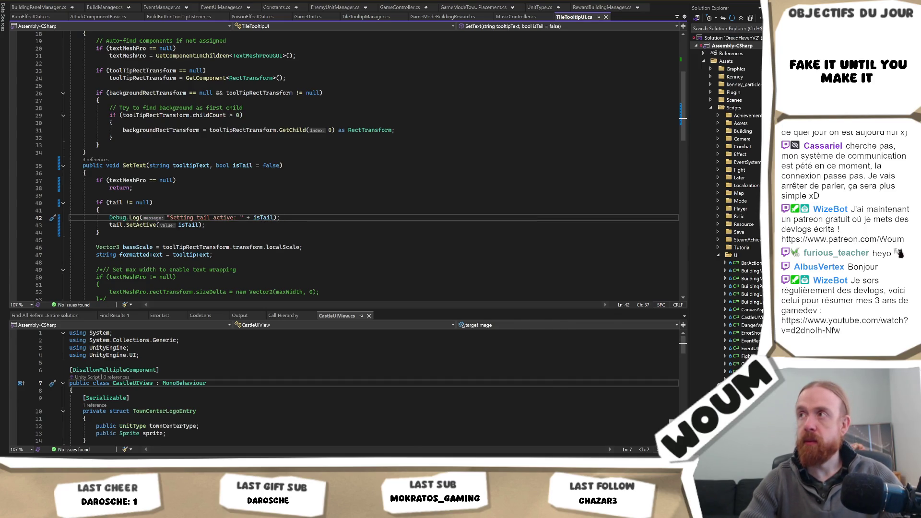
pyautogui.hotkey('alt', 'Tab')
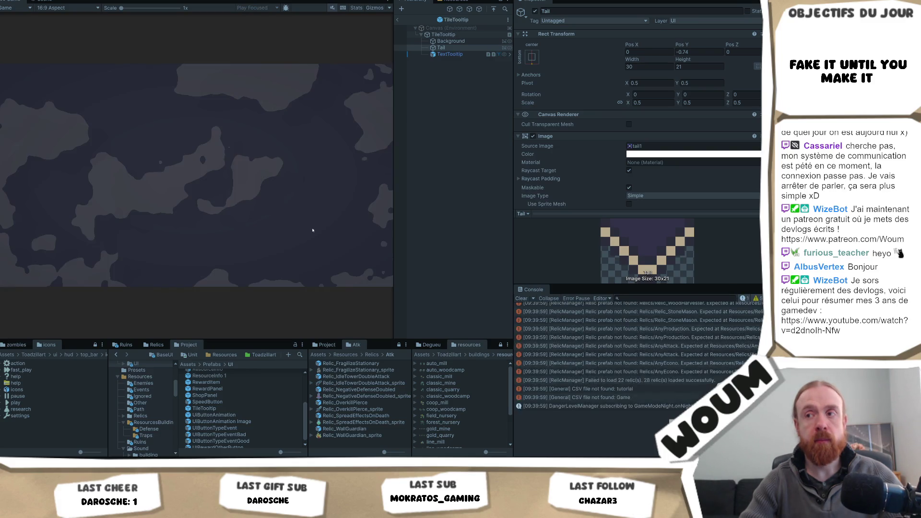
# Play the game and inspect the second TileTooltip(Clone)'s Tail in the Scene view, then stop.
pyautogui.click(195, 233)
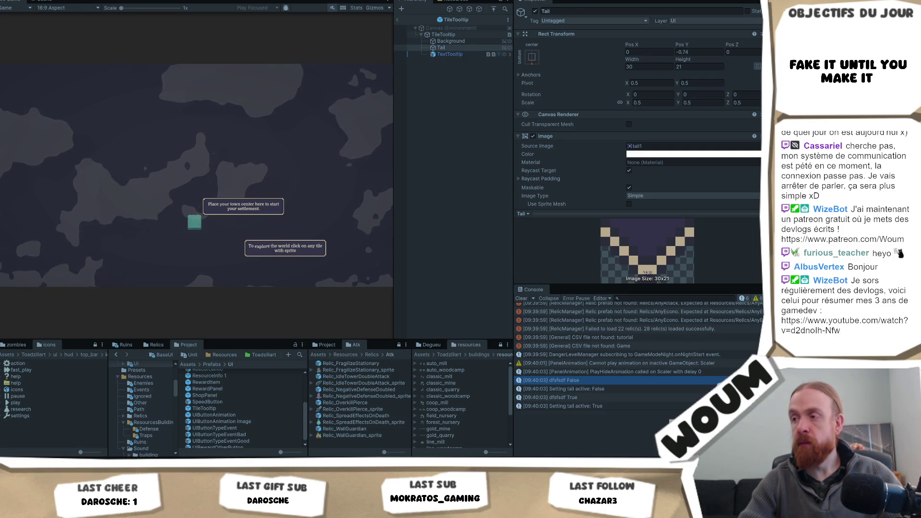
pyautogui.click(398, 20)
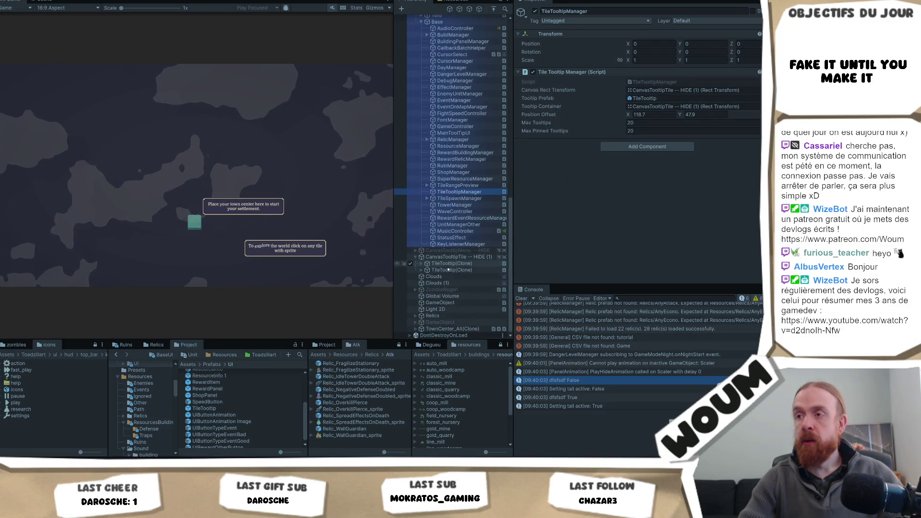
pyautogui.click(421, 270)
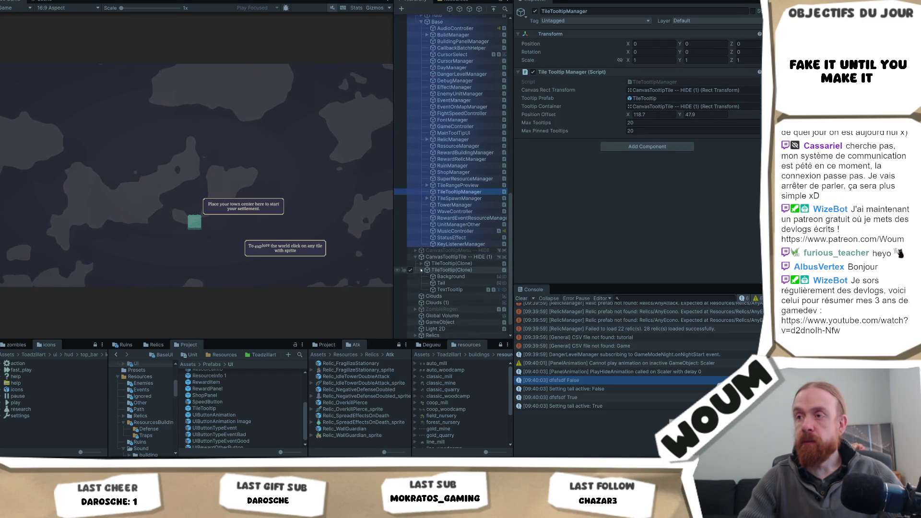
pyautogui.click(452, 283)
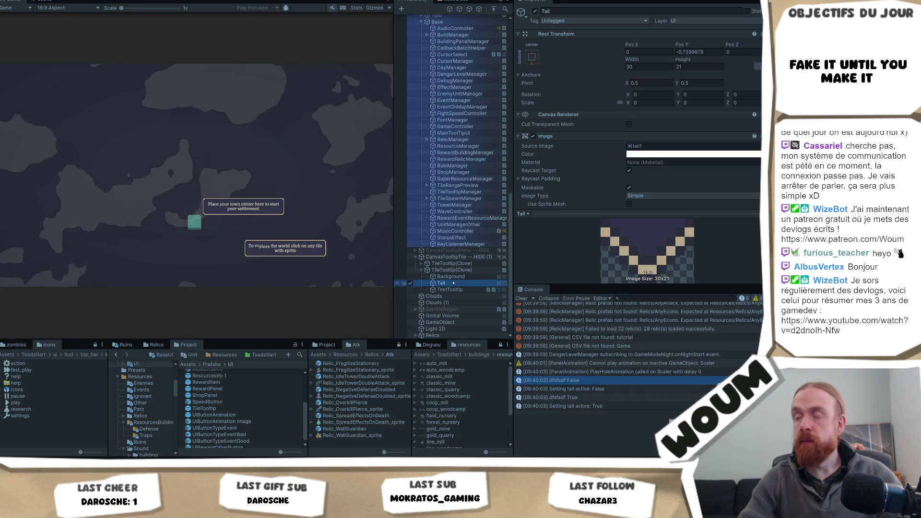
pyautogui.click(453, 271)
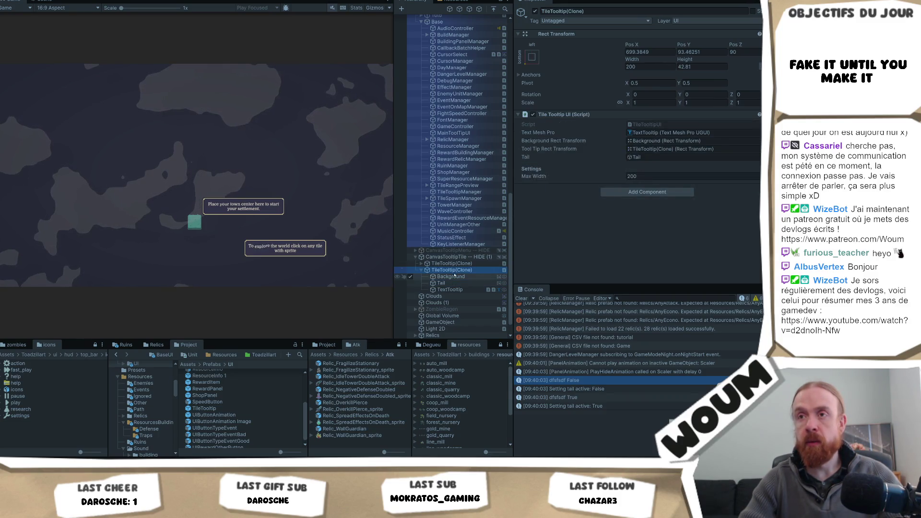
pyautogui.doubleClick(453, 270)
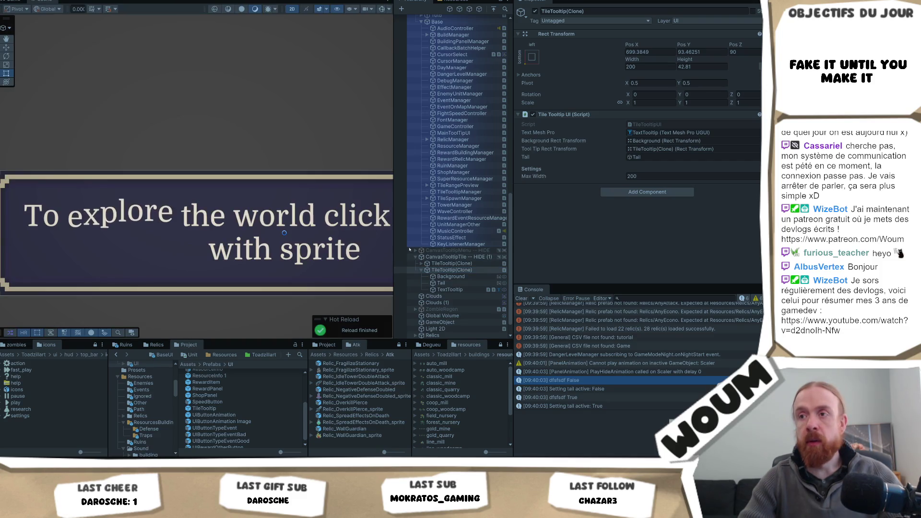
pyautogui.click(439, 283)
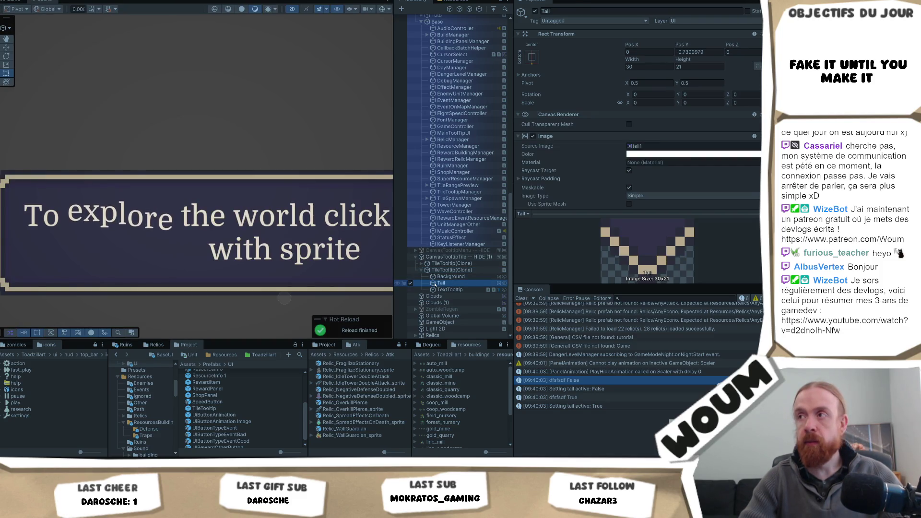
pyautogui.doubleClick(435, 283)
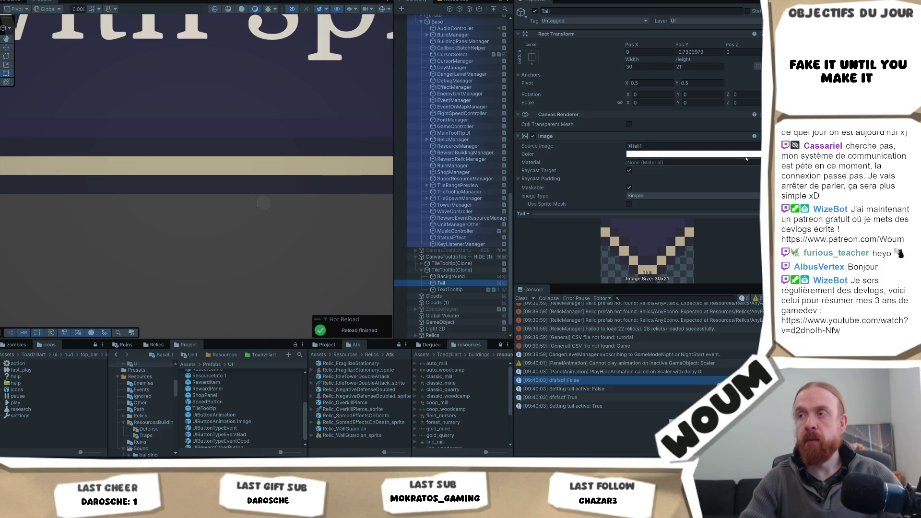
pyautogui.scroll(-3, 751, 161)
pyautogui.scroll(3, 707, 146)
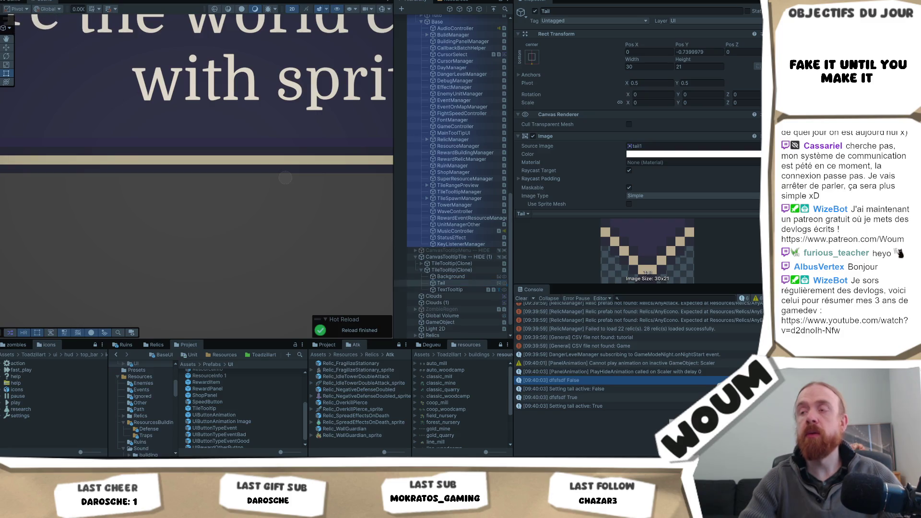
pyautogui.hotkey('ctrl', 'p')
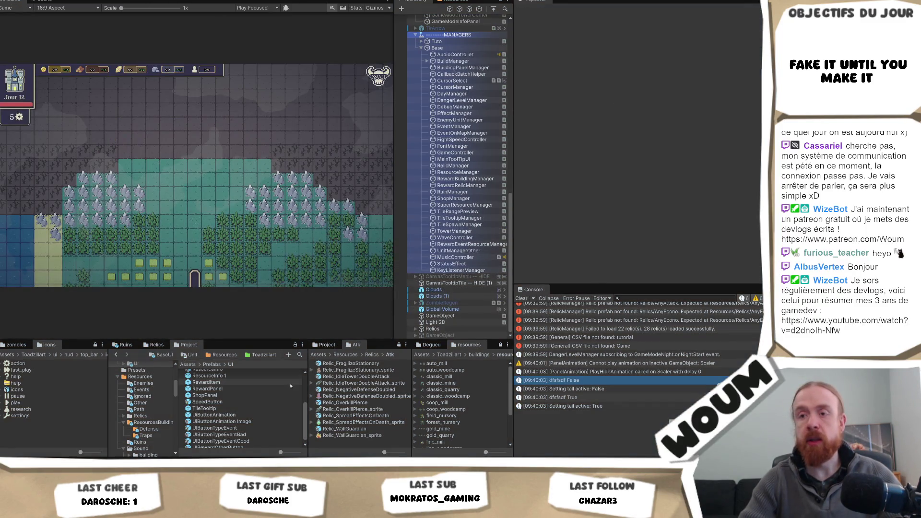
pyautogui.scroll(3, 257, 402)
pyautogui.scroll(-3, 257, 403)
# Open the TileTooltip prefab and set its Tail's X scale to 0.5.
pyautogui.click(239, 408)
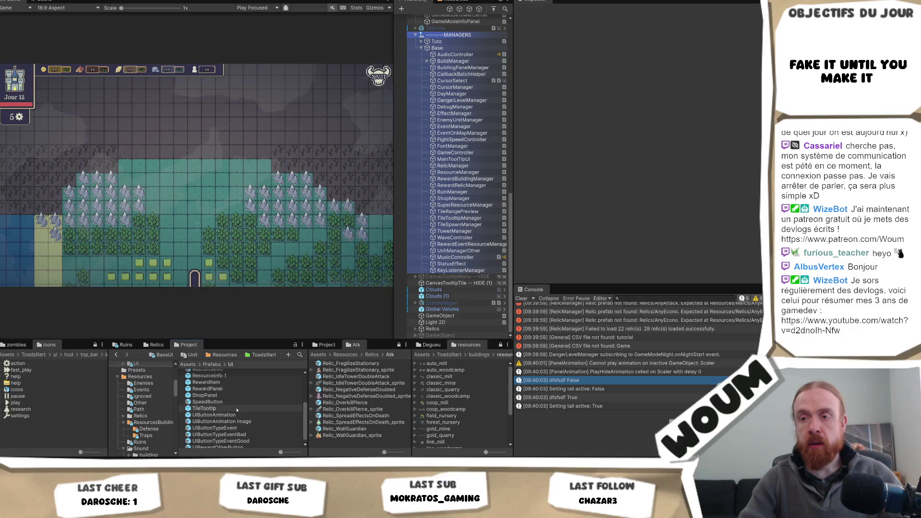
pyautogui.doubleClick(206, 408)
pyautogui.click(422, 47)
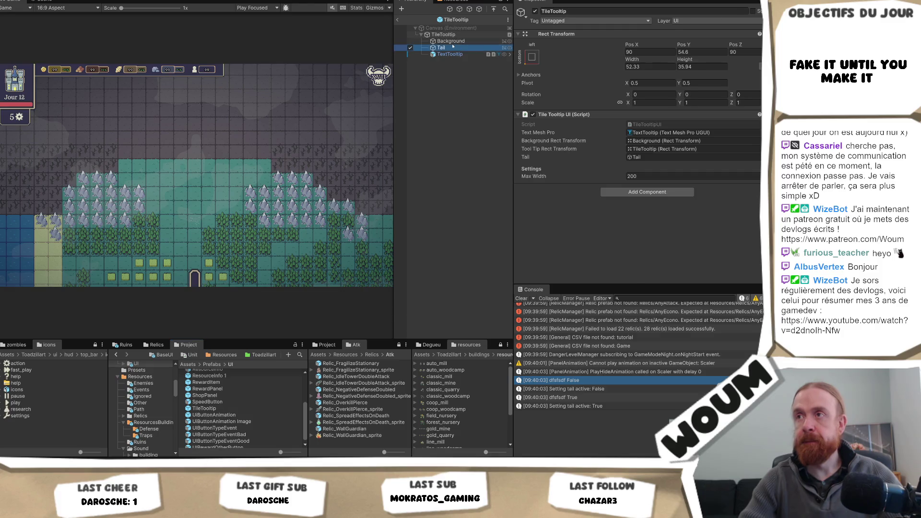
pyautogui.click(660, 102)
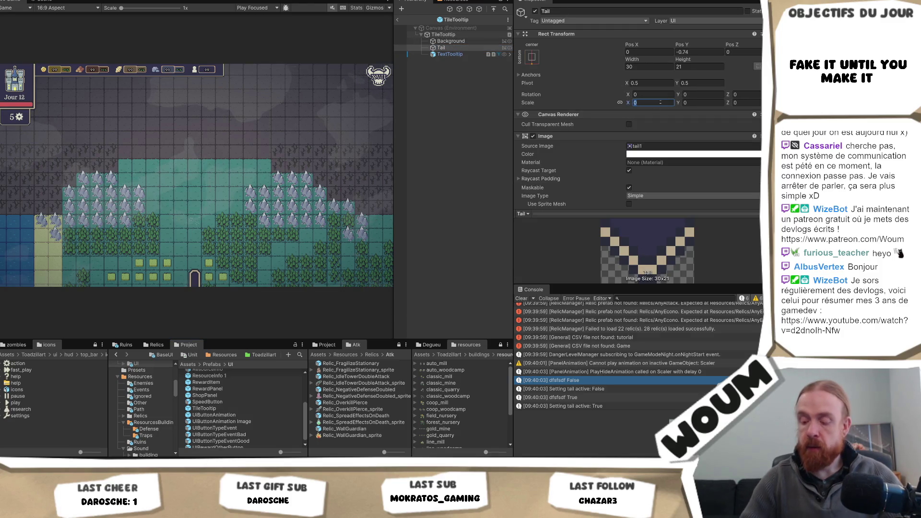
pyautogui.write('.5')
pyautogui.press('Tab')
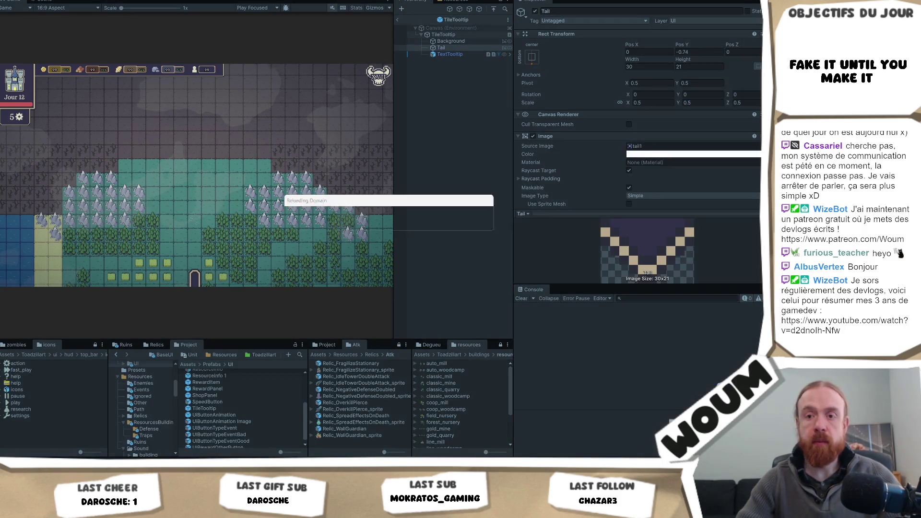
pyautogui.hotkey('alt', 'Tab')
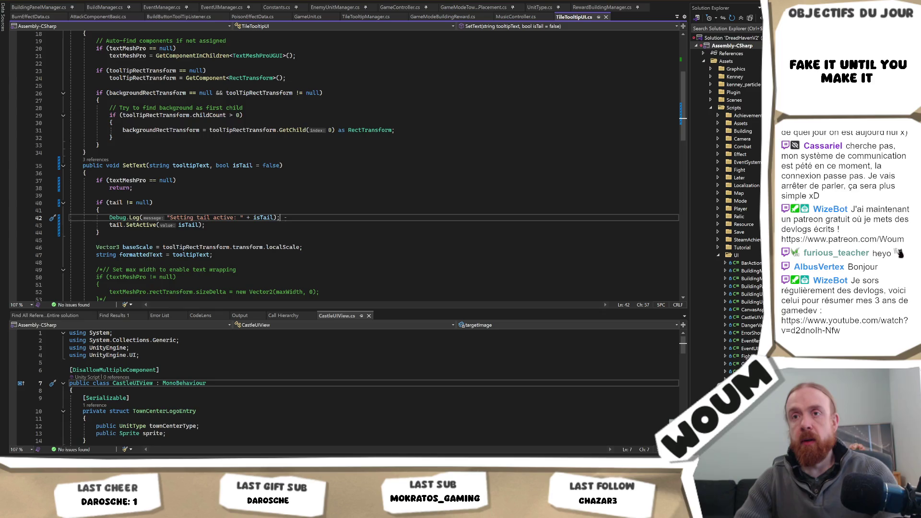
# Delete the added Debug.Log line on line 42 of TileTooltipUI.
pyautogui.moveTo(293, 218); pyautogui.dragTo(294, 209)
pyautogui.press('Delete')
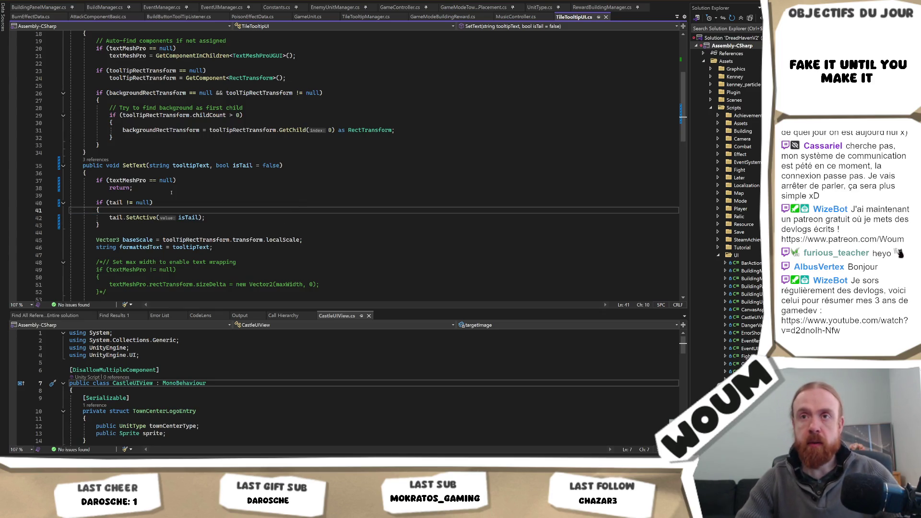
pyautogui.hotkey('ctrl', 'Tab')
pyautogui.hotkey('alt', 'Tab')
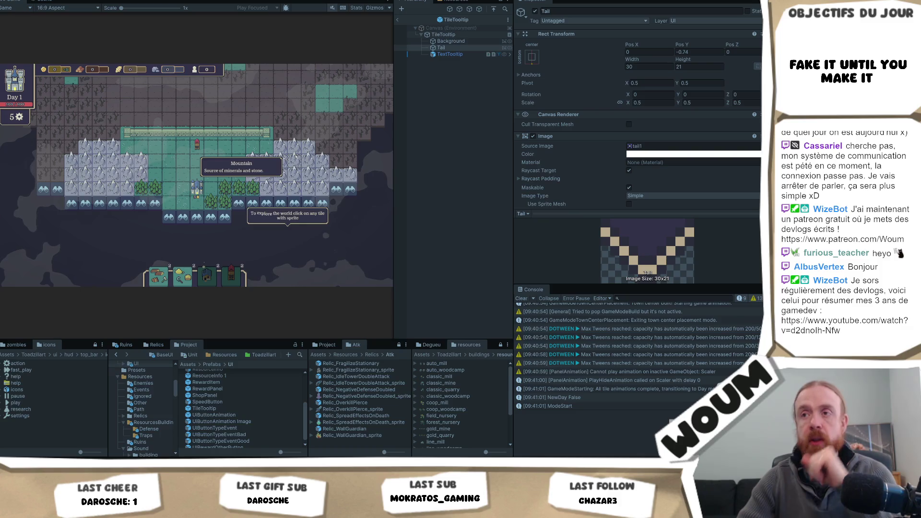
pyautogui.hotkey('alt', 'Tab')
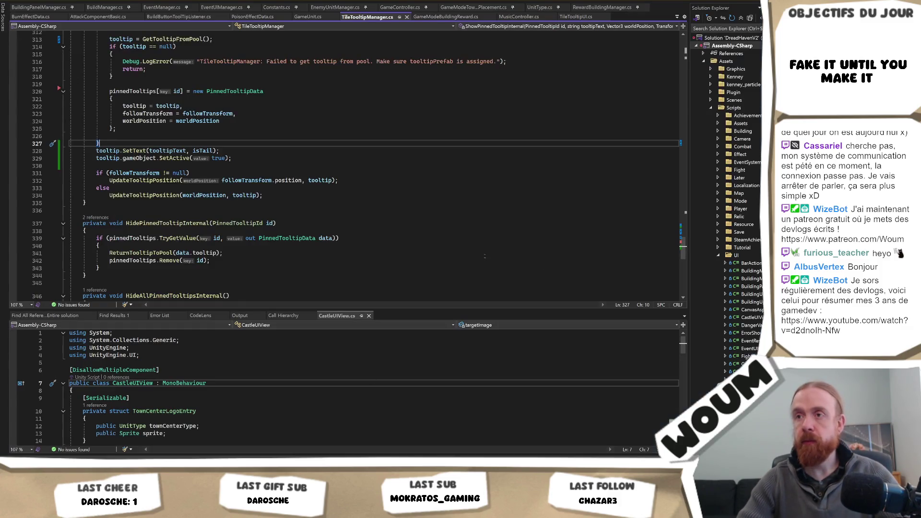
pyautogui.hotkey('ctrl', '-')
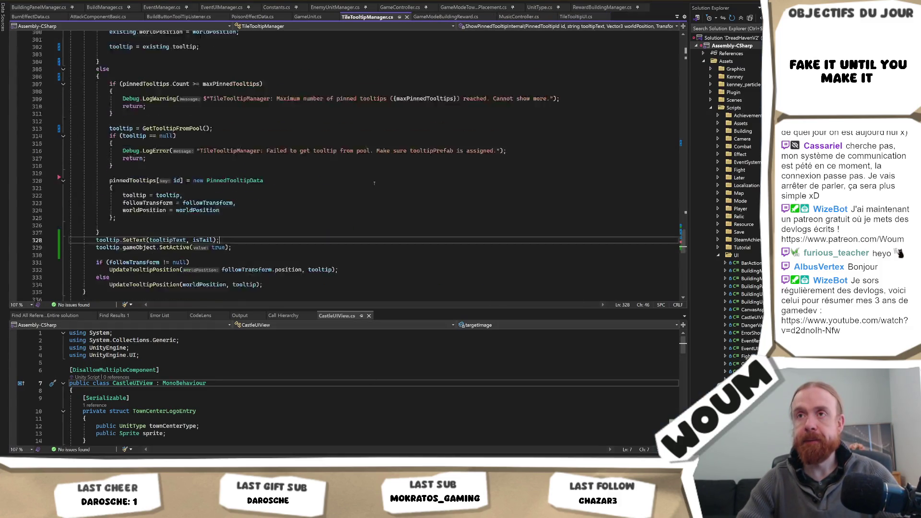
# In GameModeTownCenterPlacement.cs line 96, change the explore tooltip offset 'y - 3' to 'y - 1'.
pyautogui.hotkey('ctrl', 'Tab')
pyautogui.hotkey('ctrl', 'Tab')
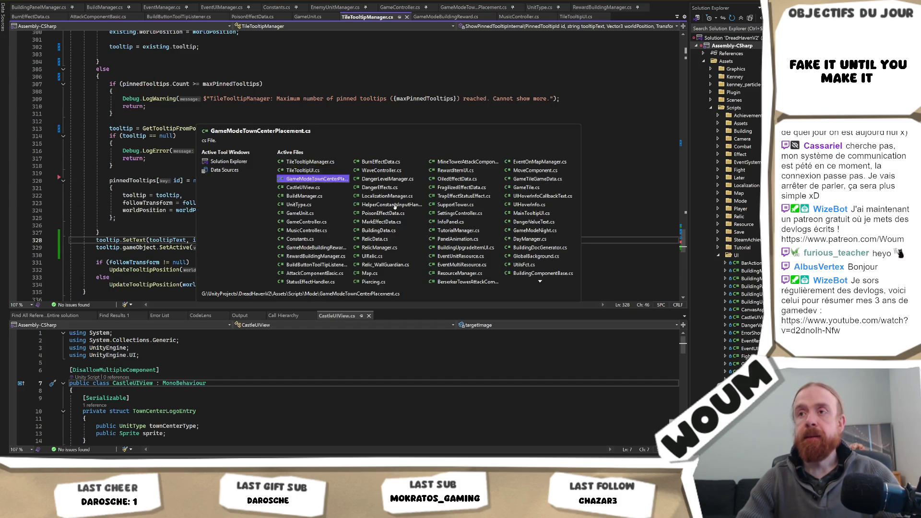
pyautogui.click(489, 184)
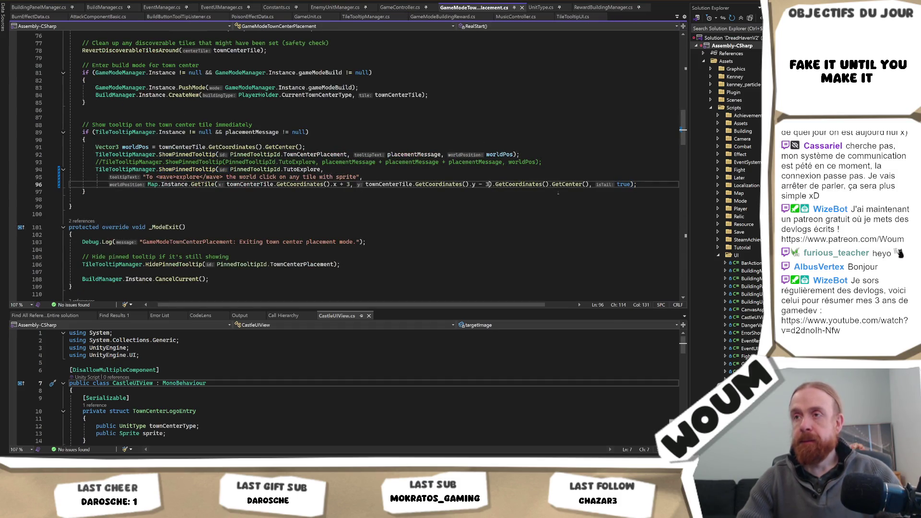
pyautogui.press('BackSpace')
pyautogui.write('1')
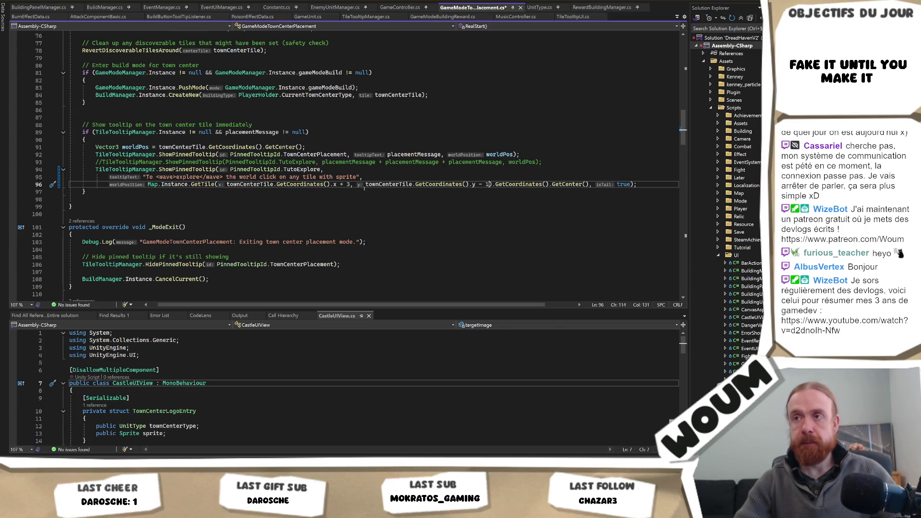
pyautogui.hotkey('alt', 'Tab')
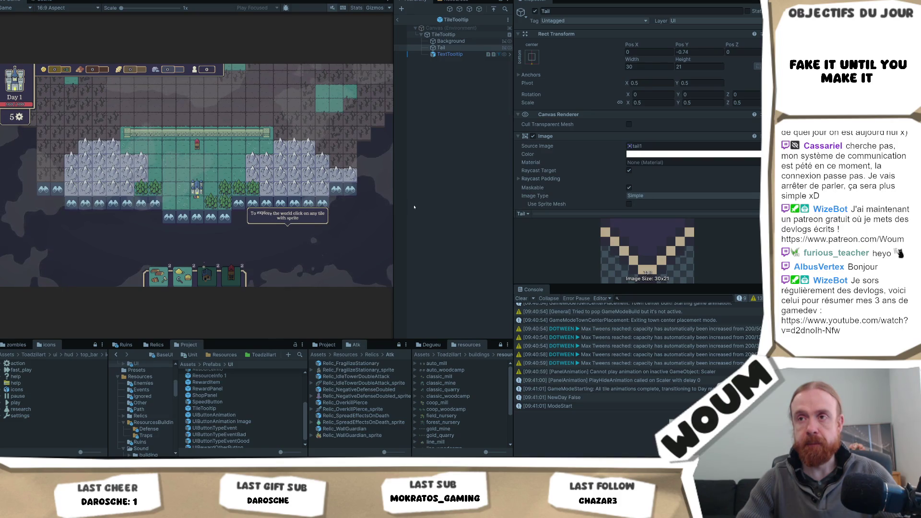
pyautogui.hotkey('alt', 'Tab')
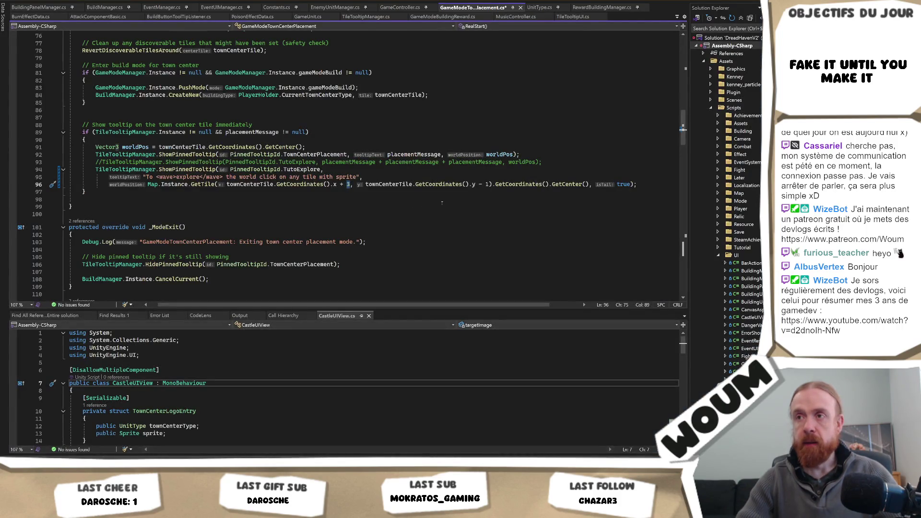
pyautogui.hotkey('alt', 'Tab')
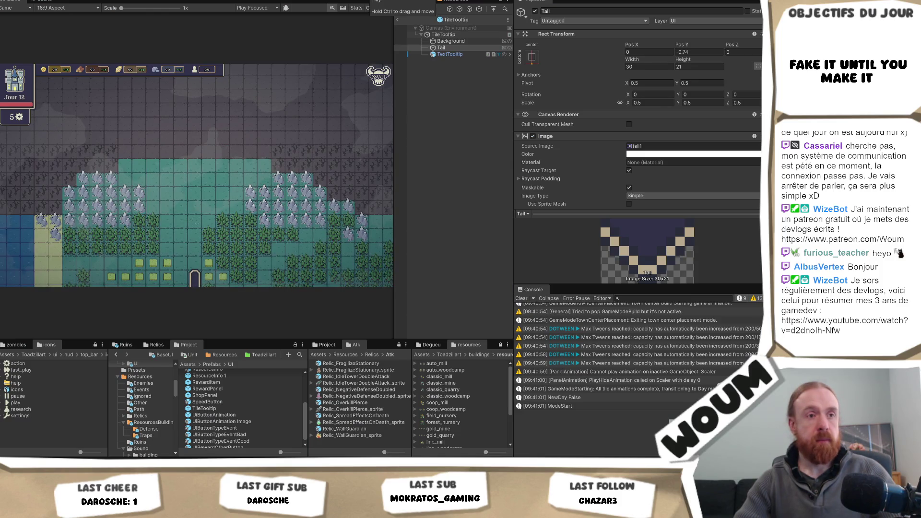
# Play, dismiss Welcome, build the town center on the teal tile, and close the tutorial dialog.
pyautogui.hotkey('ctrl', 'p')
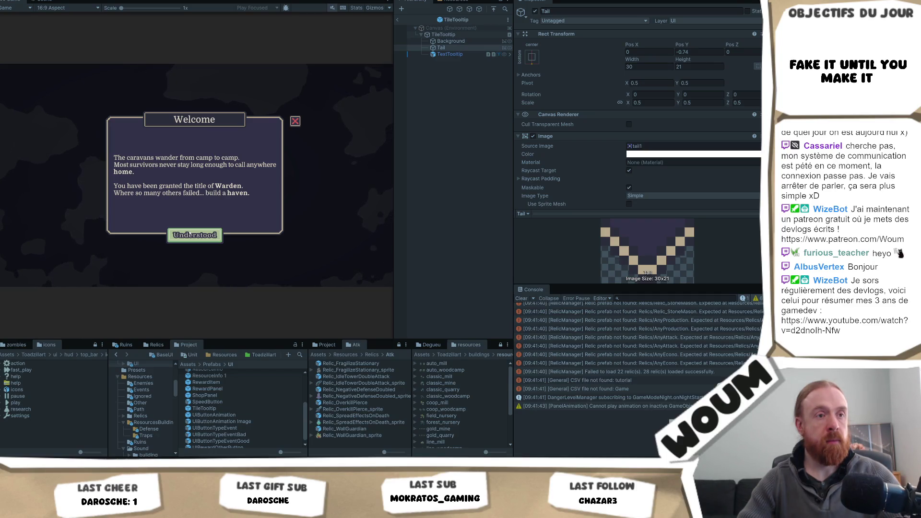
pyautogui.click(190, 234)
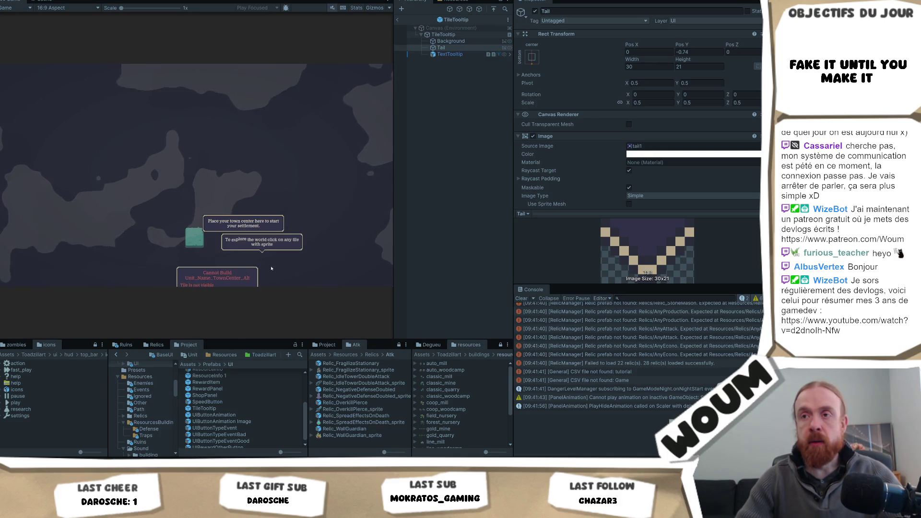
pyautogui.click(193, 221)
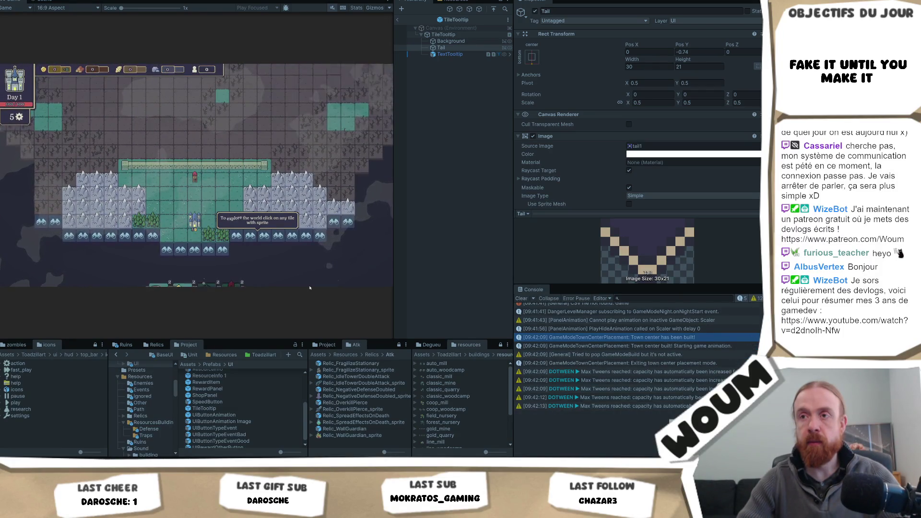
pyautogui.click(174, 237)
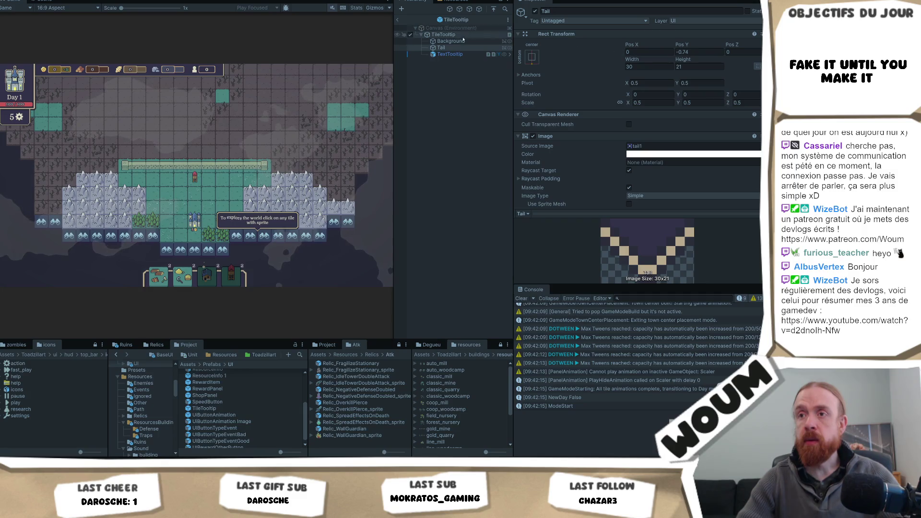
pyautogui.moveTo(64, 509)
pyautogui.click(64, 430)
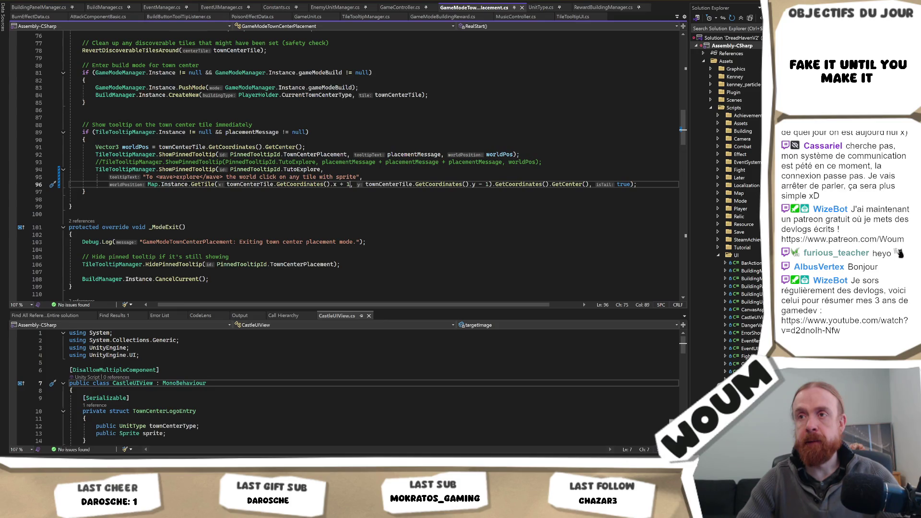
# Try a fractional 1.5f horizontal tooltip offset on line 96, then remove it after the CS1503 error.
pyautogui.write('.5')
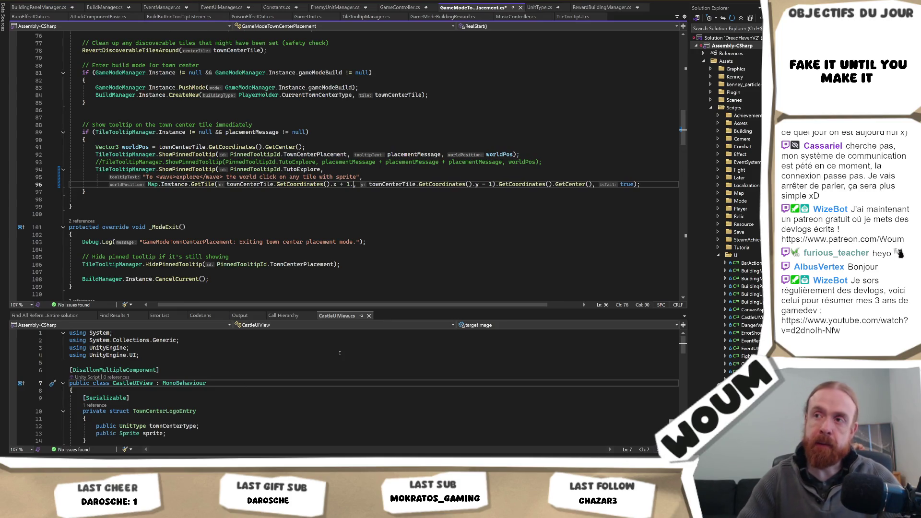
pyautogui.write('f')
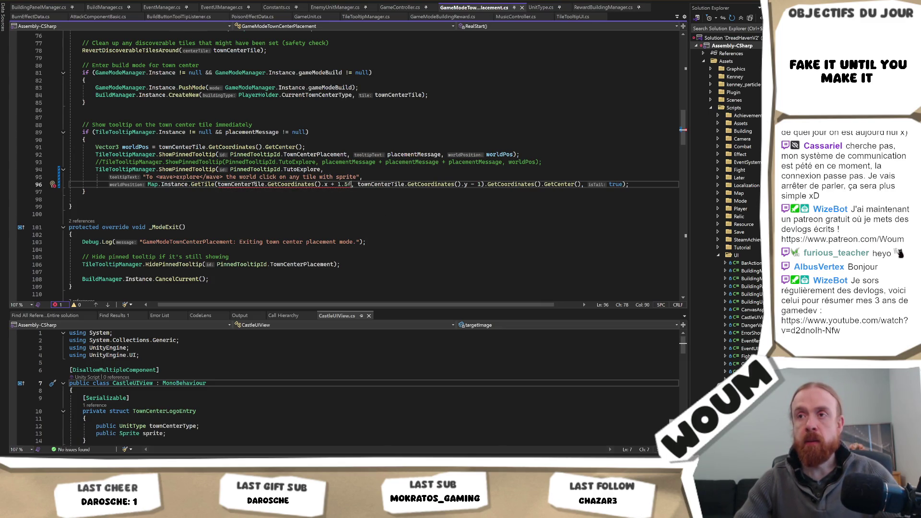
pyautogui.moveTo(294, 185)
pyautogui.press('BackSpace')
pyautogui.press('BackSpace')
pyautogui.press('BackSpace')
pyautogui.press('BackSpace')
# Restore whole-number tooltip offsets on line 96 and save for a Unity hot reload.
pyautogui.write('3')
pyautogui.hotkey('ctrl', 'Right')
pyautogui.hotkey('ctrl', 'Right')
pyautogui.hotkey('ctrl', 'Right')
pyautogui.press('Delete')
pyautogui.write('1')
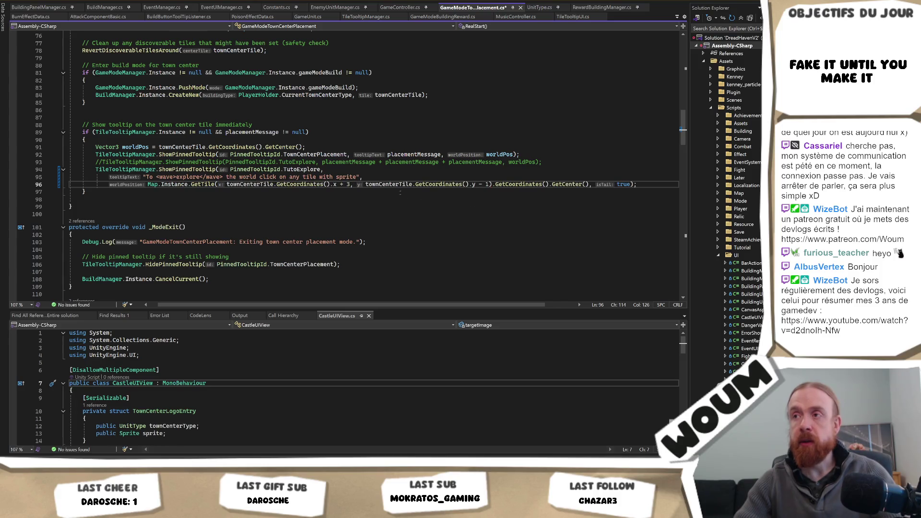
pyautogui.hotkey('ctrl', 'Left')
pyautogui.hotkey('ctrl', 'Left')
pyautogui.hotkey('ctrl', 'Left')
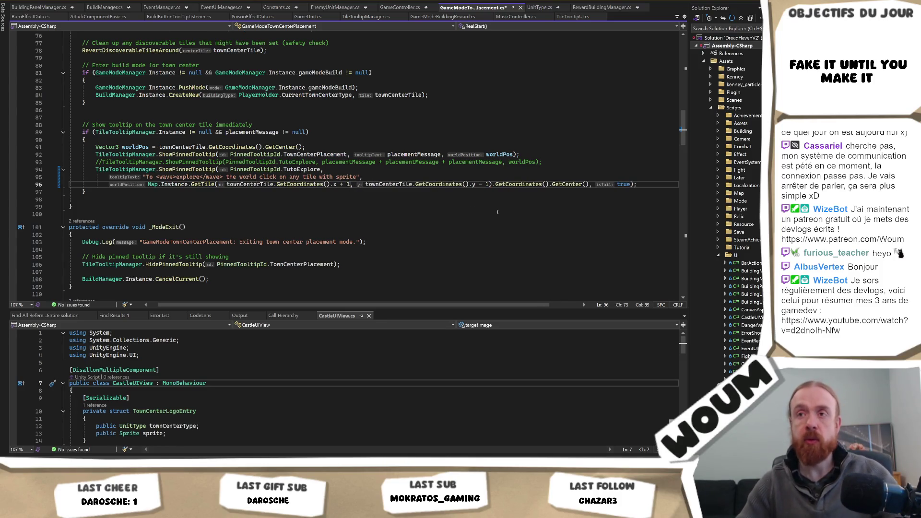
pyautogui.hotkey('ctrl', 's')
pyautogui.hotkey('alt', 'Tab')
# Select a map tile and zoom in and out on the town center to inspect its tooltips.
pyautogui.click(264, 236)
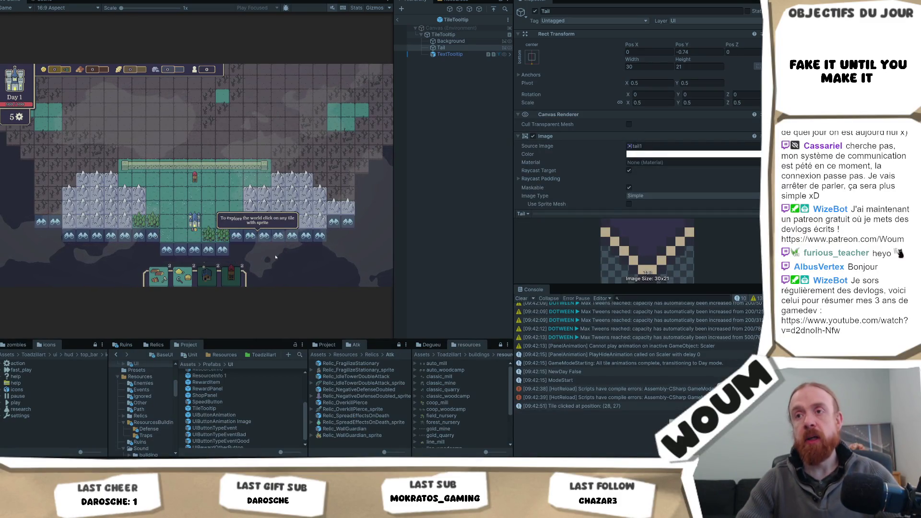
pyautogui.scroll(2, 224, 233)
pyautogui.scroll(-2, 307, 173)
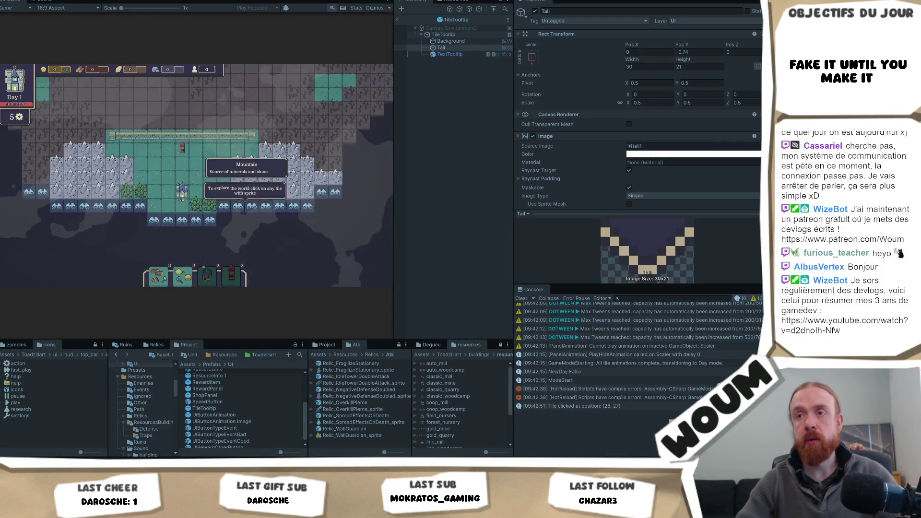
pyautogui.scroll(3, 301, 158)
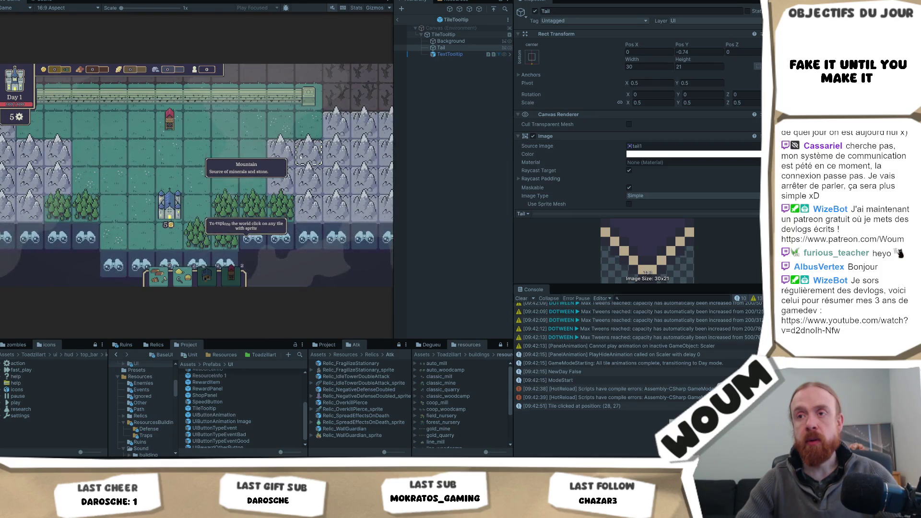
pyautogui.scroll(-1, 301, 157)
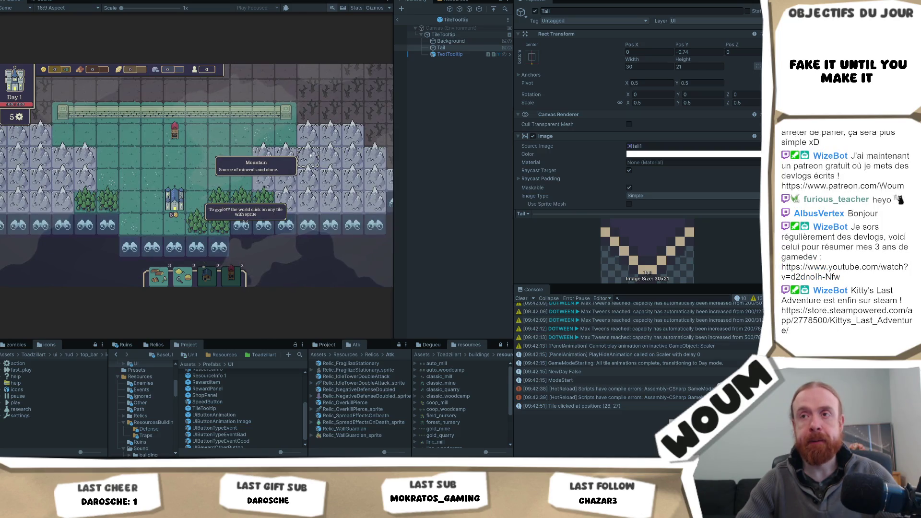
# Preview the Game view at 21/9 and 32/9 aspect ratios, then settle on 16:10.
pyautogui.scroll(-2, 311, 154)
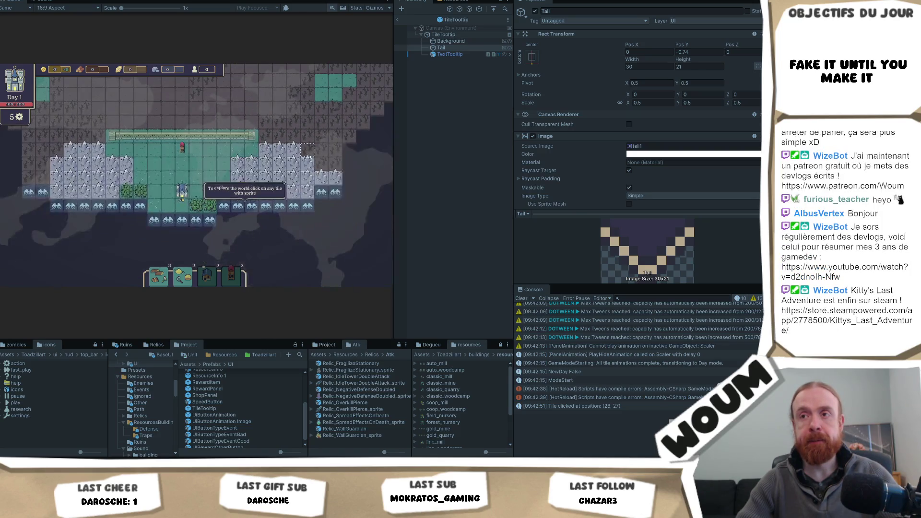
pyautogui.click(67, 7)
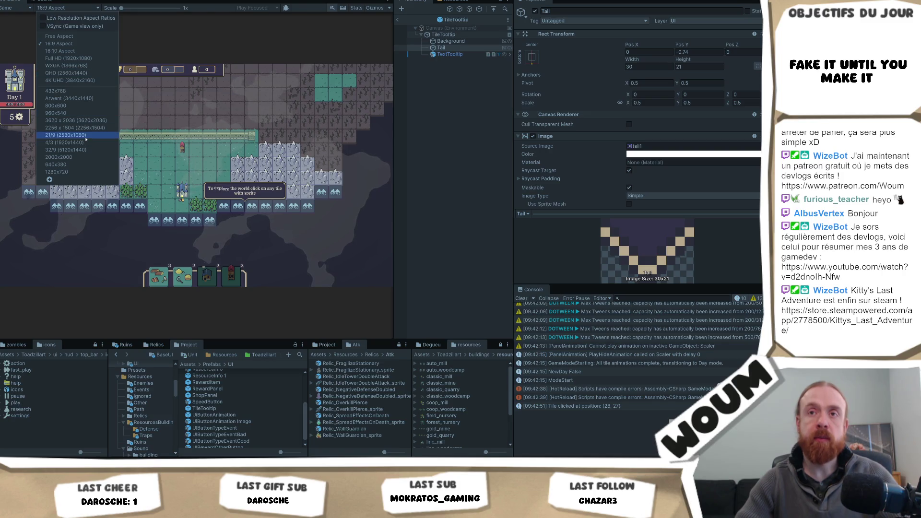
pyautogui.click(79, 135)
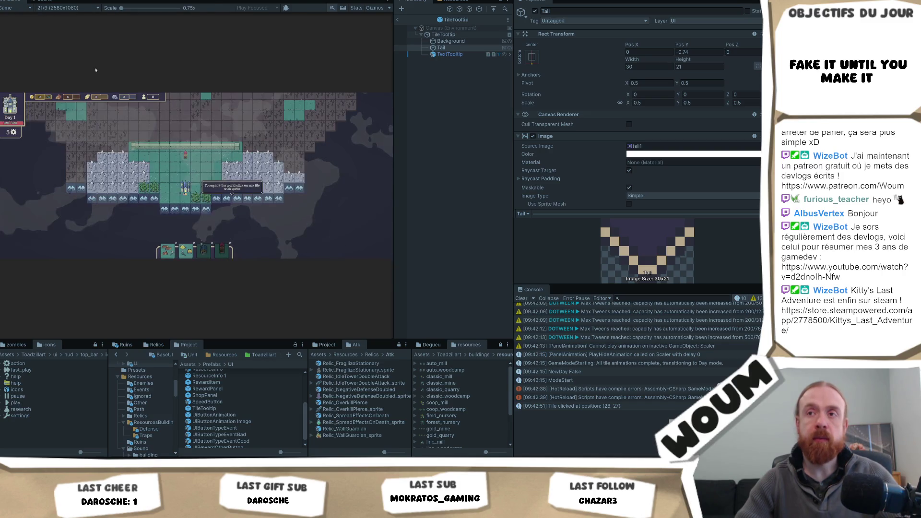
pyautogui.click(71, 8)
pyautogui.click(73, 153)
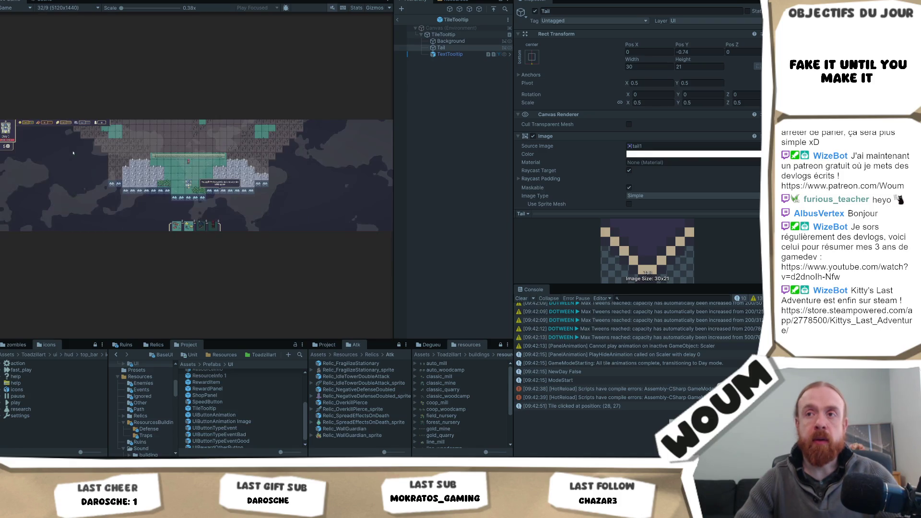
pyautogui.click(72, 8)
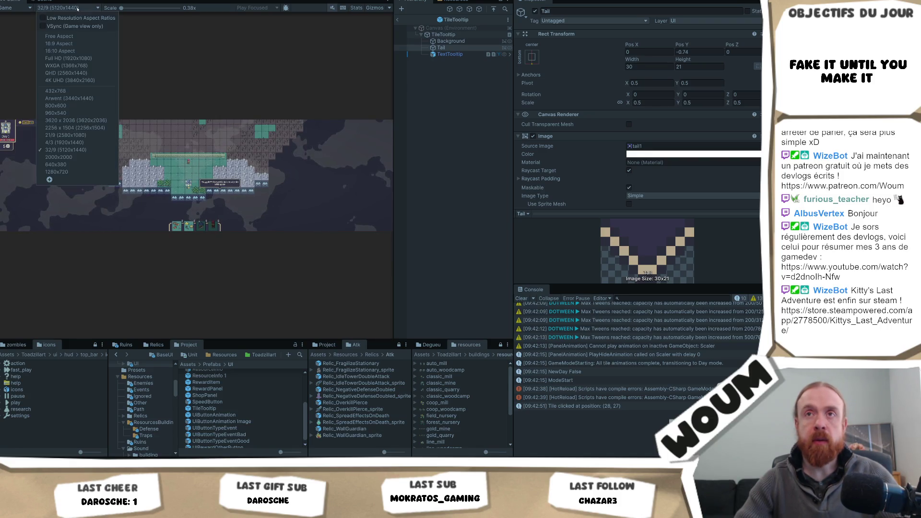
pyautogui.click(84, 50)
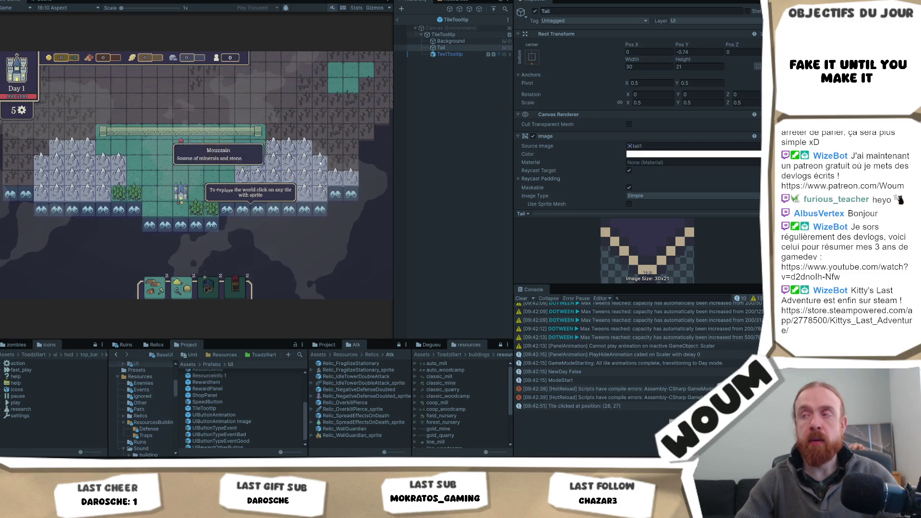
pyautogui.moveTo(259, 204)
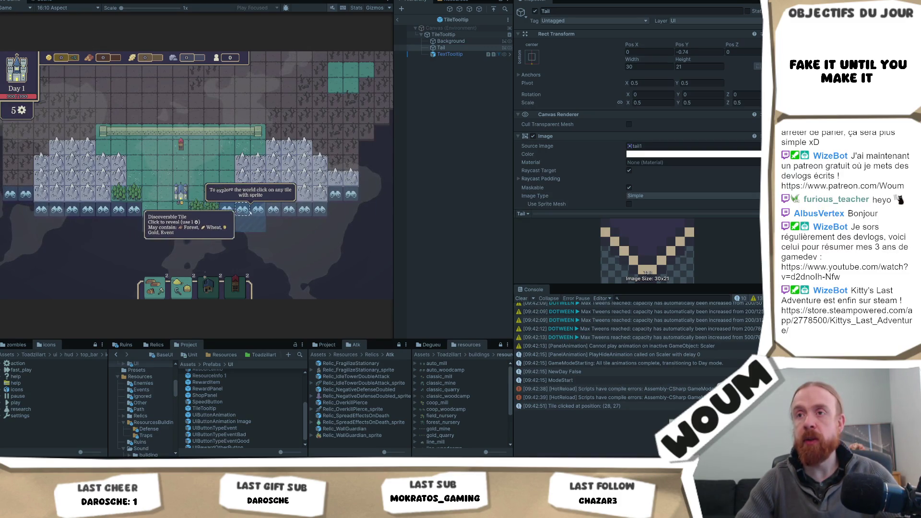
pyautogui.hotkey('alt', 'Tab')
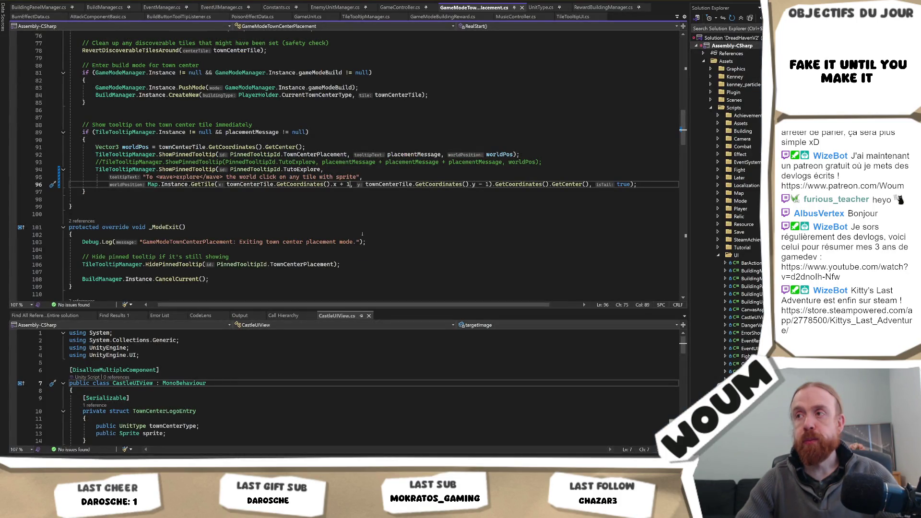
# Bring the Unity Editor back in front, with the explore hint showing beside the town center.
pyautogui.hotkey('alt', 'Tab')
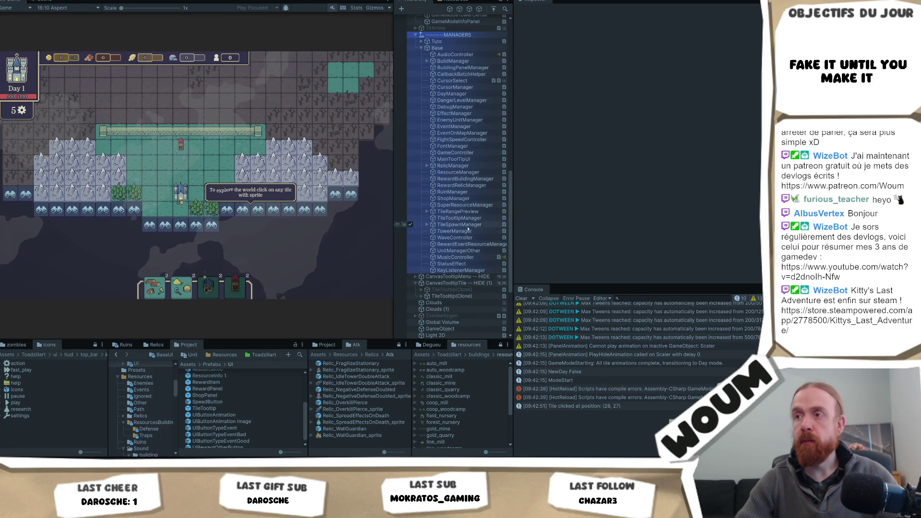
# Select TileTooltip(Clone) and re-enter Pos X 553.6512, keeping Pos Y at 232.583.
pyautogui.click(460, 297)
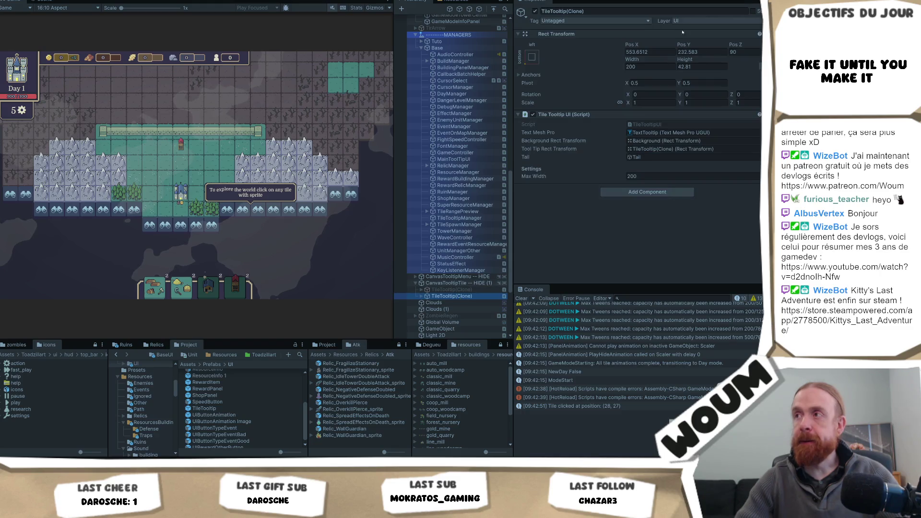
pyautogui.click(655, 52)
pyautogui.write('553.6512')
pyautogui.press('Tab')
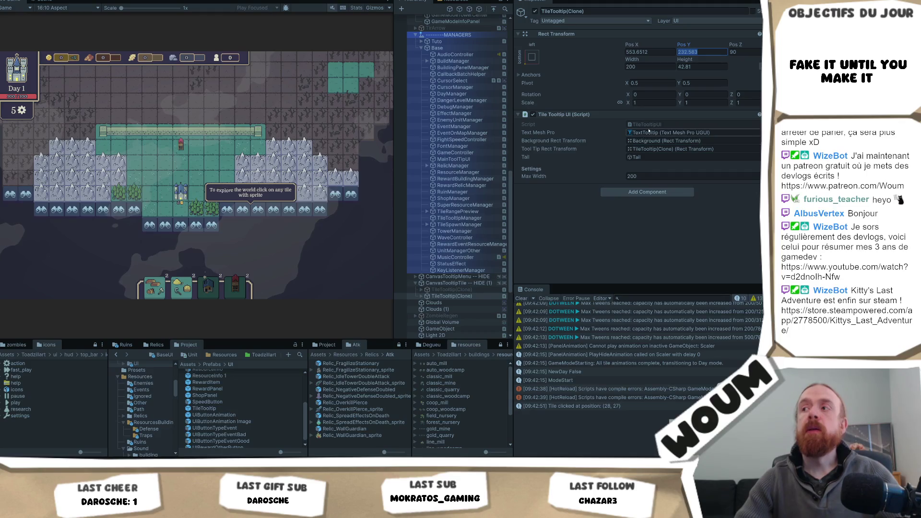
pyautogui.press('Return')
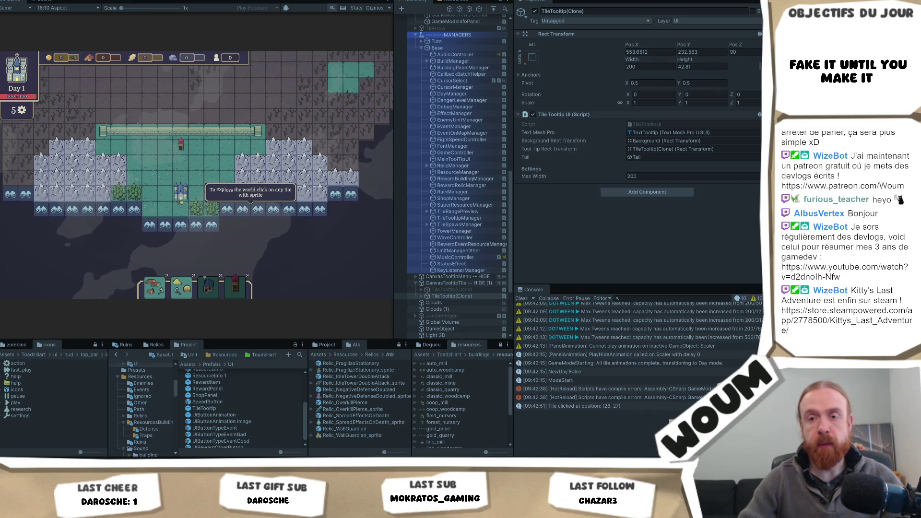
# In TileTooltipManager.cs, trace UpdateTooltipPosition to its world-position overload and screen-to-canvas conversion.
pyautogui.hotkey('alt', 'Tab')
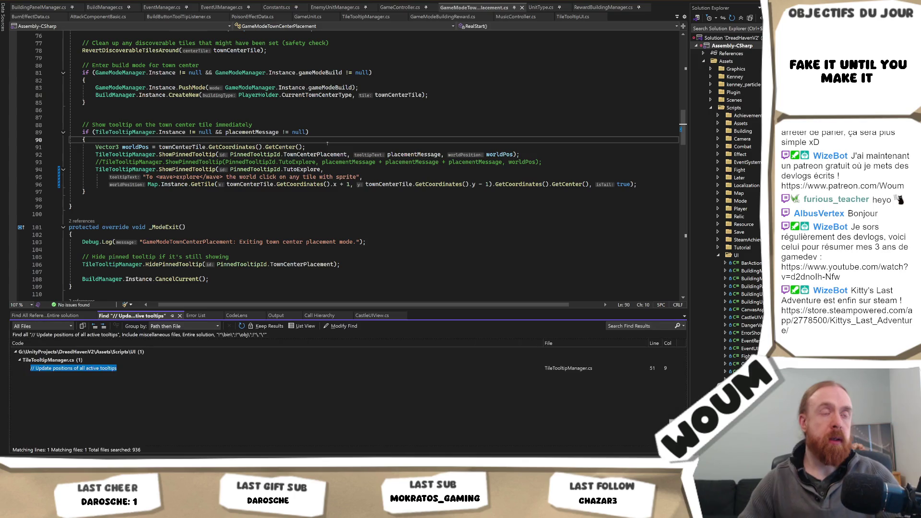
pyautogui.doubleClick(146, 366)
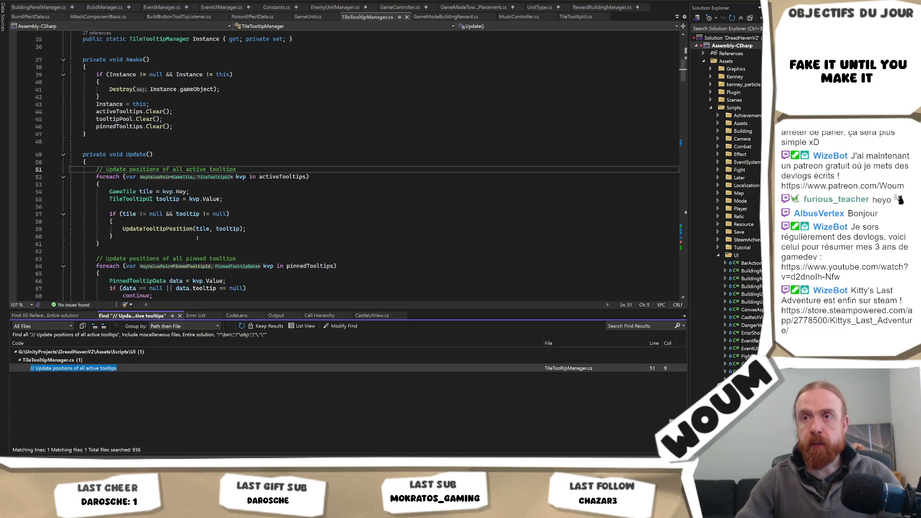
pyautogui.scroll(-2, 179, 185)
pyautogui.click(179, 186)
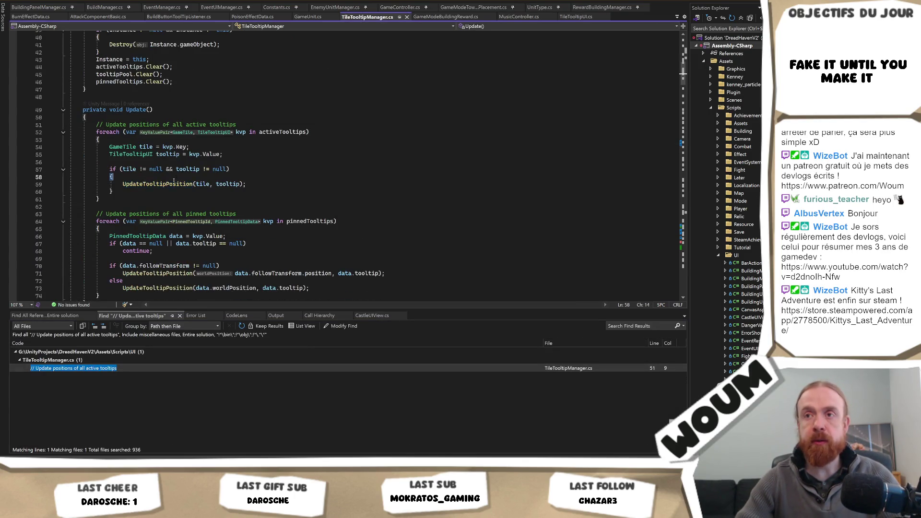
pyautogui.keyDown('ctrl'); pyautogui.click(174, 184); pyautogui.keyUp('ctrl')
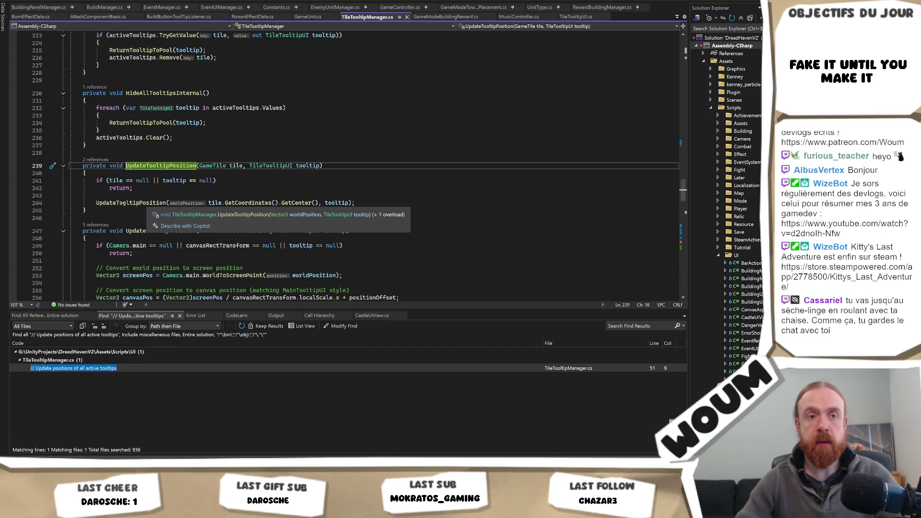
pyautogui.keyDown('ctrl'); pyautogui.click(120, 203); pyautogui.keyUp('ctrl')
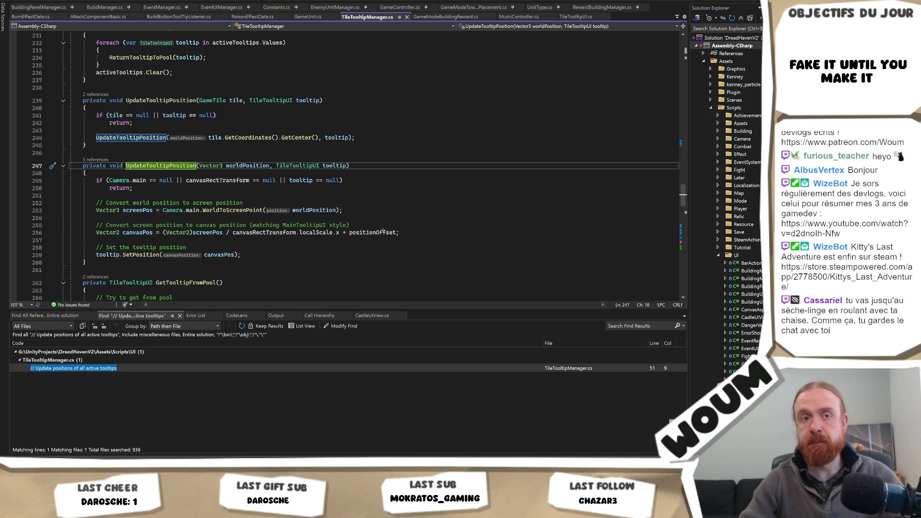
pyautogui.click(277, 254)
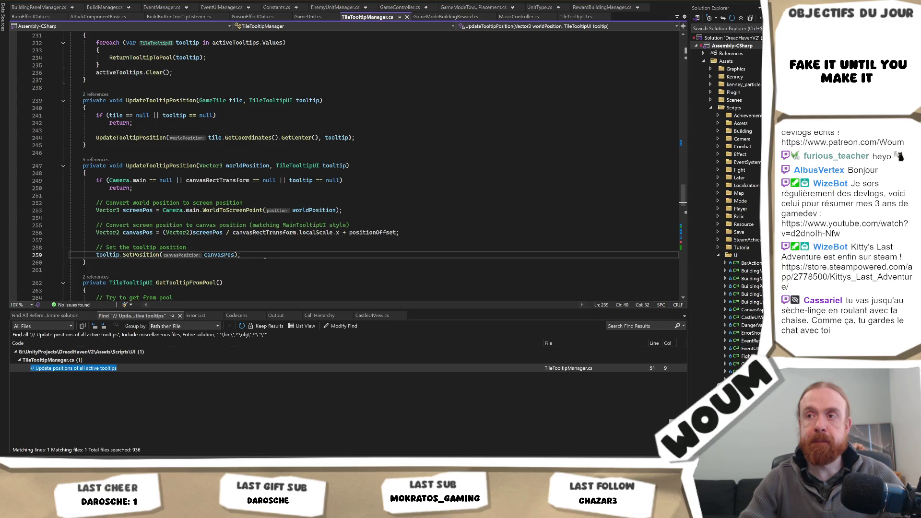
pyautogui.click(266, 248)
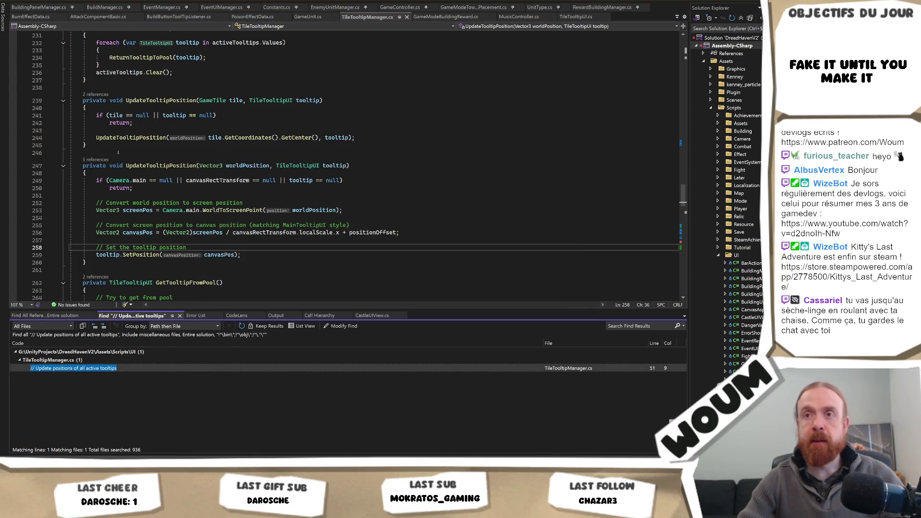
pyautogui.click(225, 172)
# Comment out the Update loop with /* */, save, and test the result in Unity.
pyautogui.hotkey('ctrl', 'Tab')
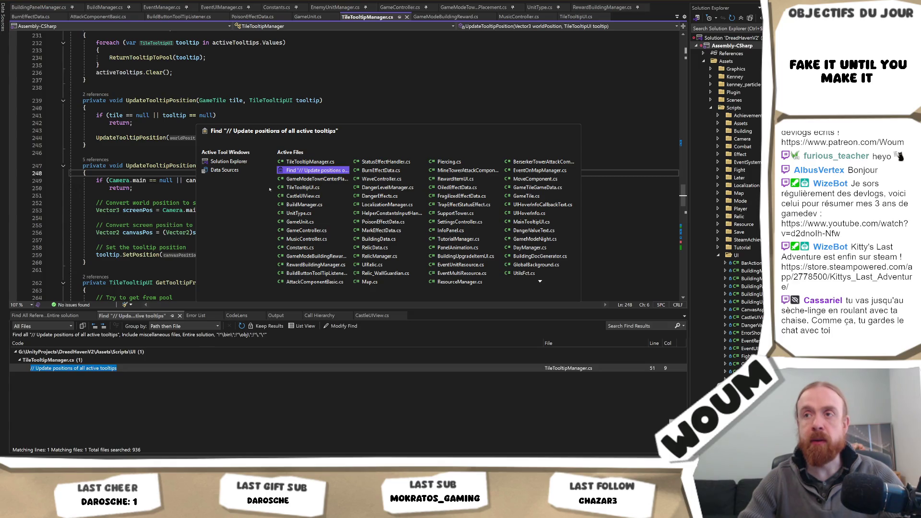
pyautogui.press('Return')
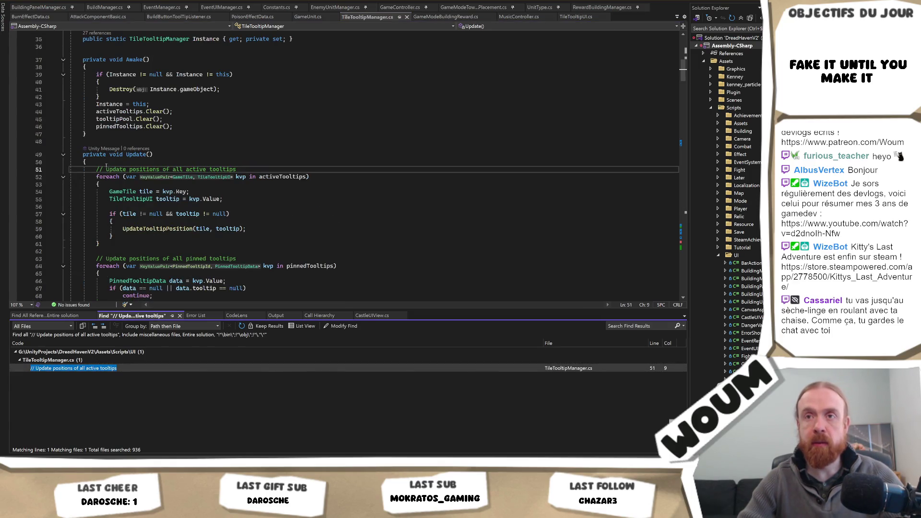
pyautogui.write('/*')
pyautogui.scroll(-3, 96, 263)
pyautogui.scroll(-1, 96, 264)
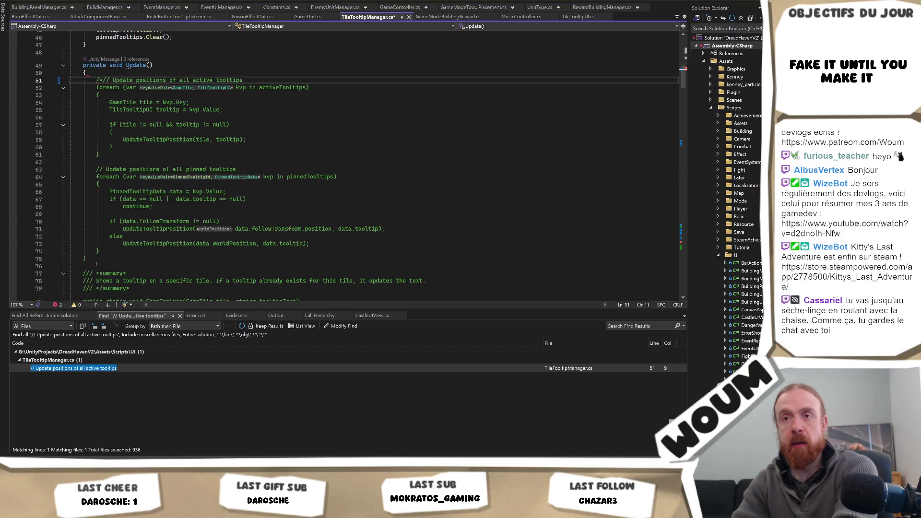
pyautogui.click(100, 250)
pyautogui.write('*/')
pyautogui.hotkey('ctrl', 's')
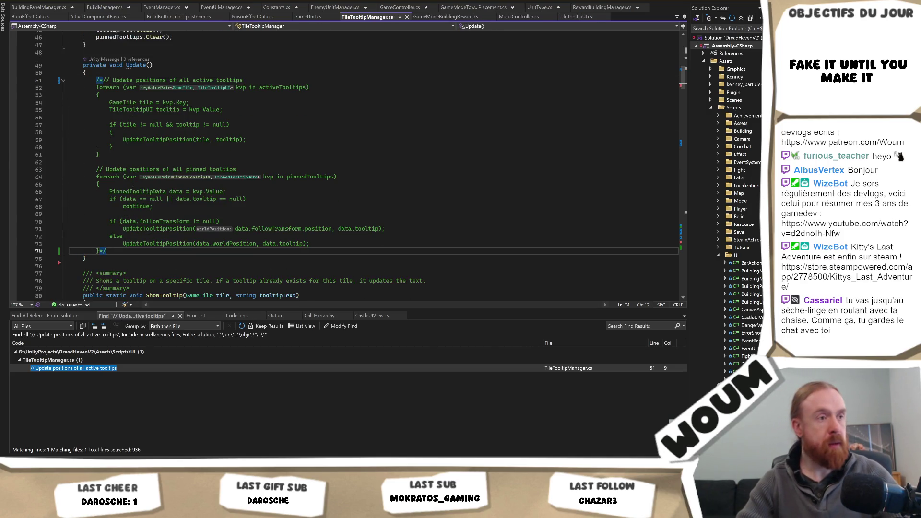
pyautogui.hotkey('alt', 'Tab')
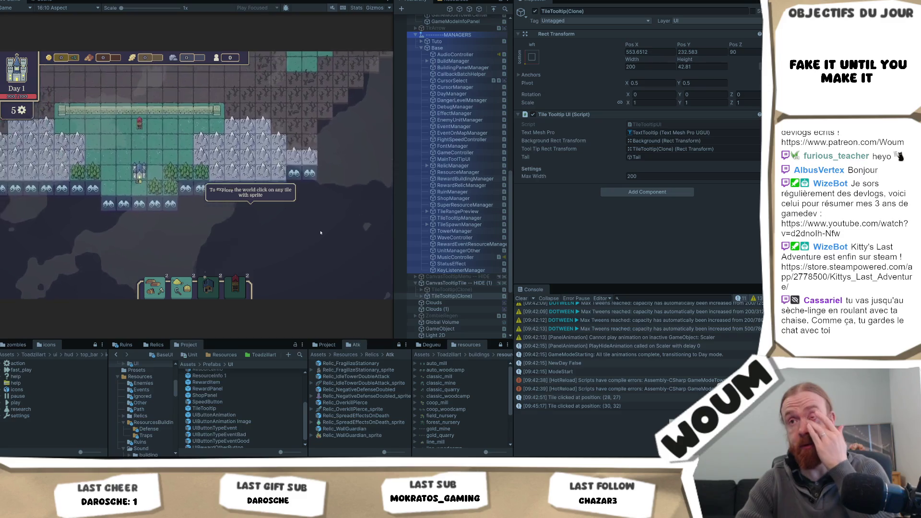
# Restore the Update loop, review its else branch for pinned tooltips, and return to Unity.
pyautogui.hotkey('alt', 'Tab')
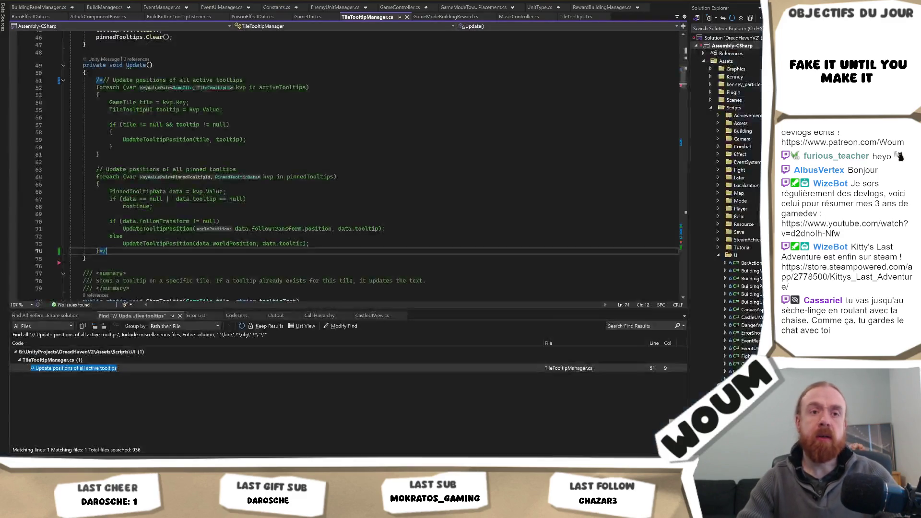
pyautogui.hotkey('ctrl', 's')
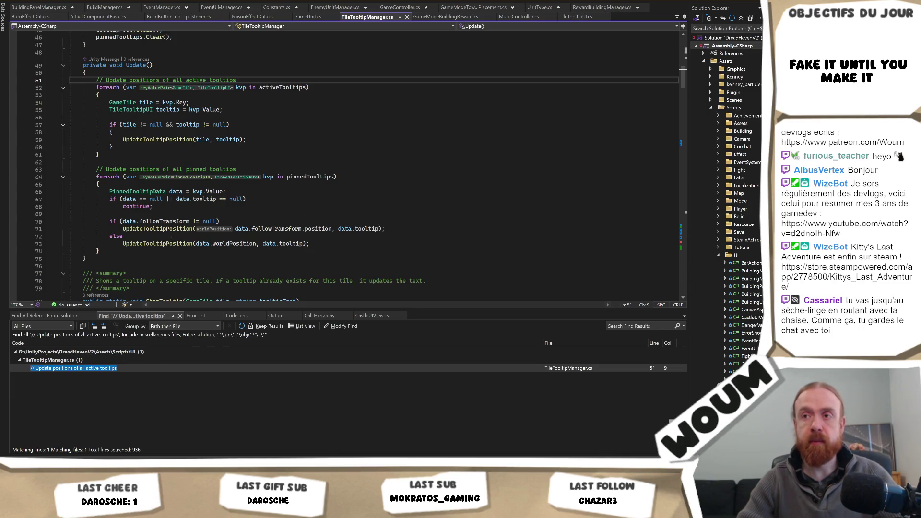
pyautogui.click(172, 238)
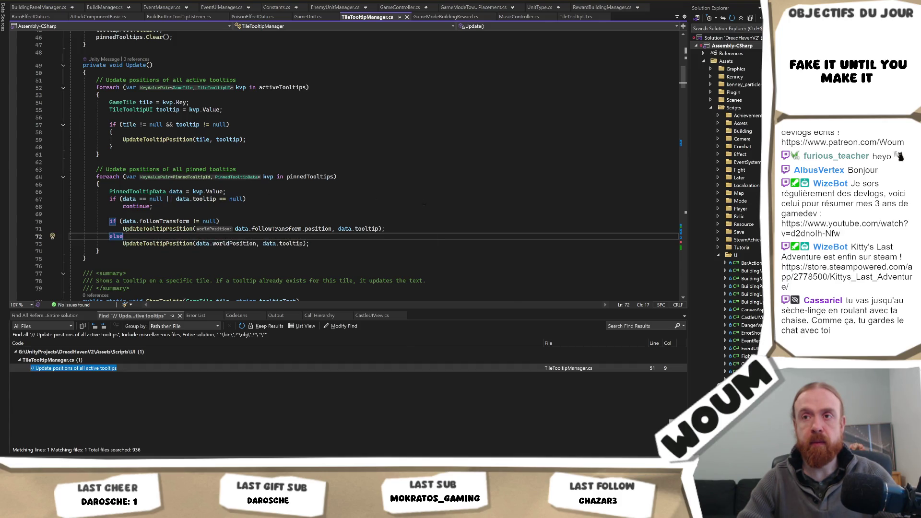
pyautogui.hotkey('alt', 'Tab')
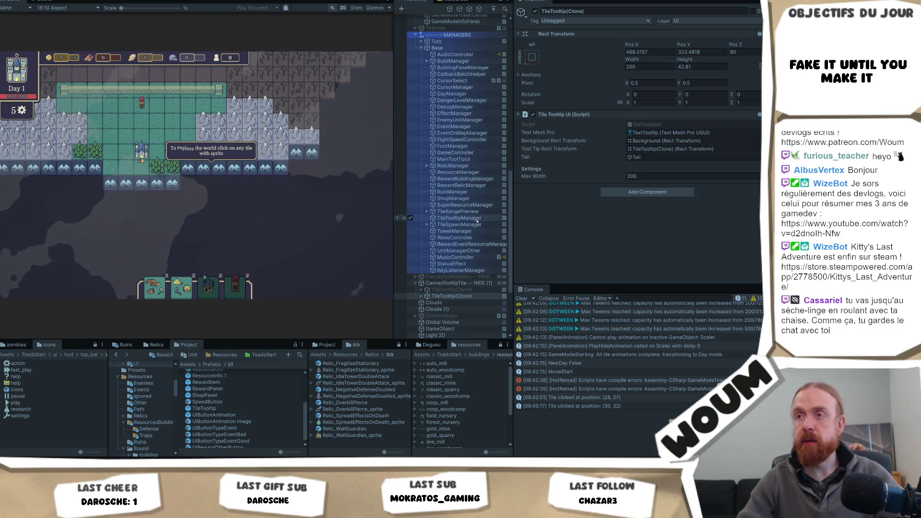
# Expand TileTooltip(Clone), select its Tail child, and set the Tail's Pos X to 0.
pyautogui.scroll(-3, 476, 221)
pyautogui.click(428, 247)
pyautogui.click(421, 247)
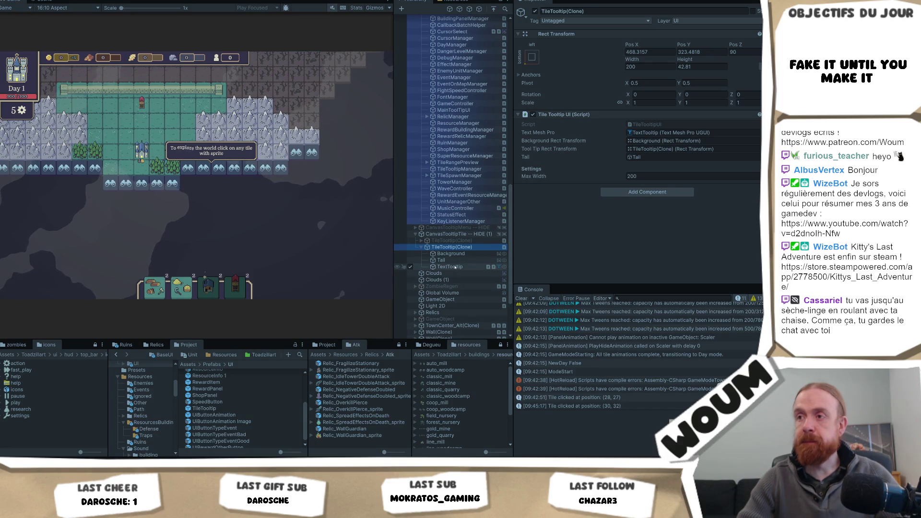
pyautogui.click(441, 260)
pyautogui.click(646, 52)
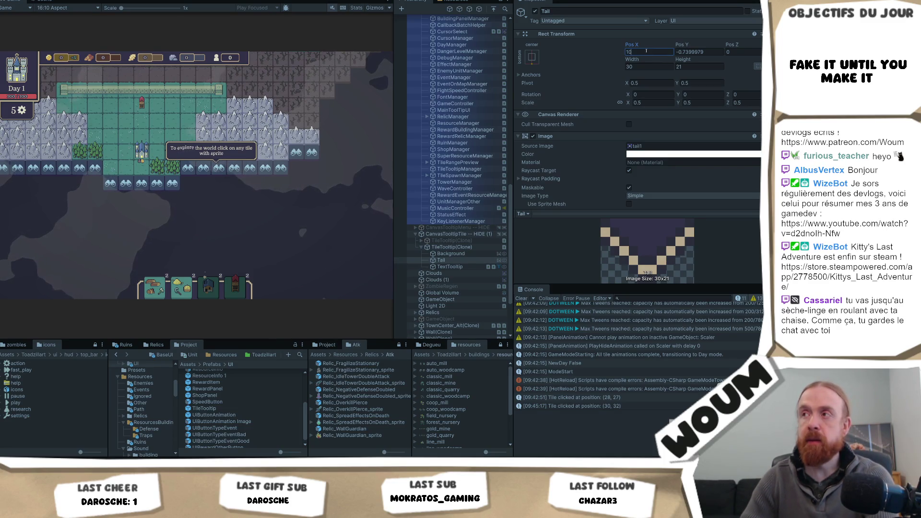
pyautogui.press('BackSpace')
pyautogui.press('BackSpace')
pyautogui.write('-5')
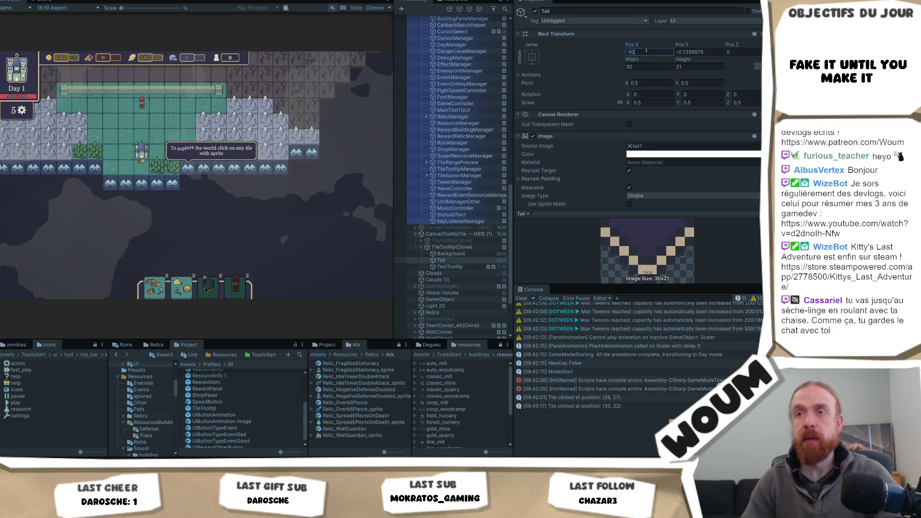
pyautogui.press('BackSpace')
pyautogui.press('BackSpace')
pyautogui.press('BackSpace')
pyautogui.write('0')
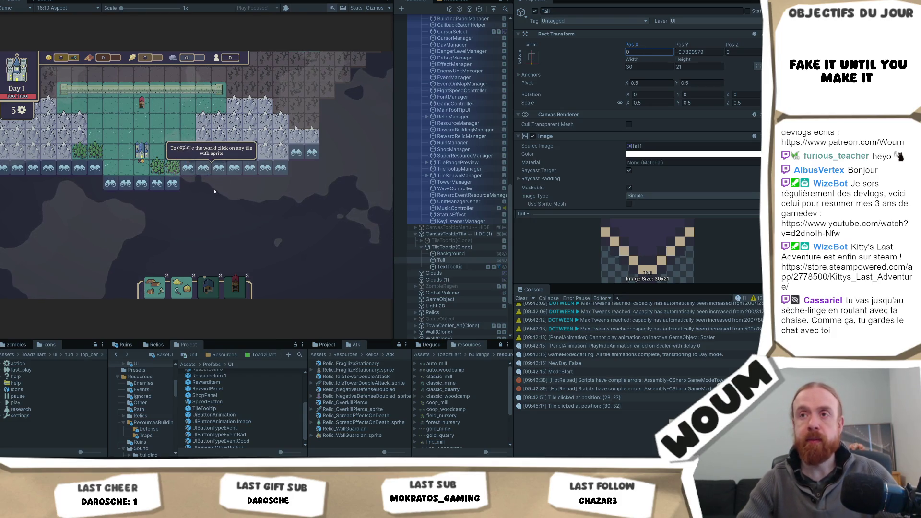
# Pan and zoom the Game view to check the town center tooltip's centered tail.
pyautogui.moveTo(215, 192); pyautogui.dragTo(223, 222)
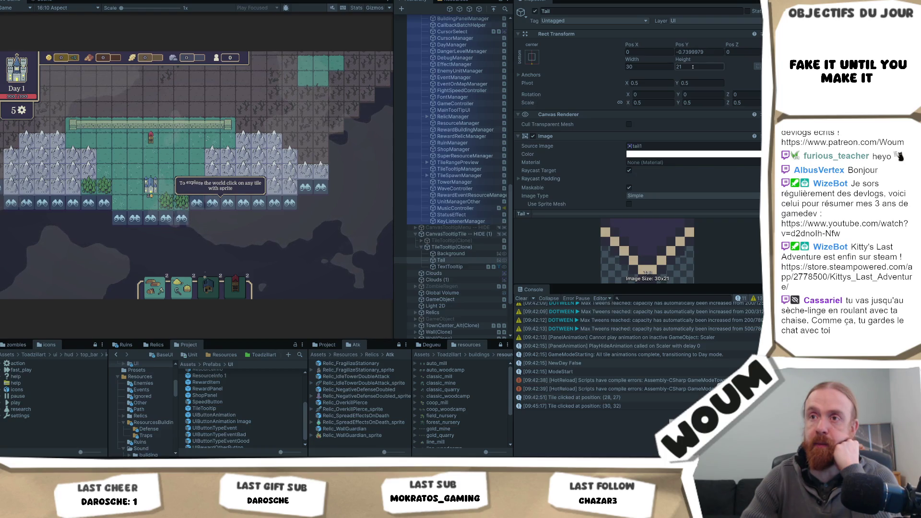
pyautogui.moveTo(227, 189); pyautogui.dragTo(248, 178)
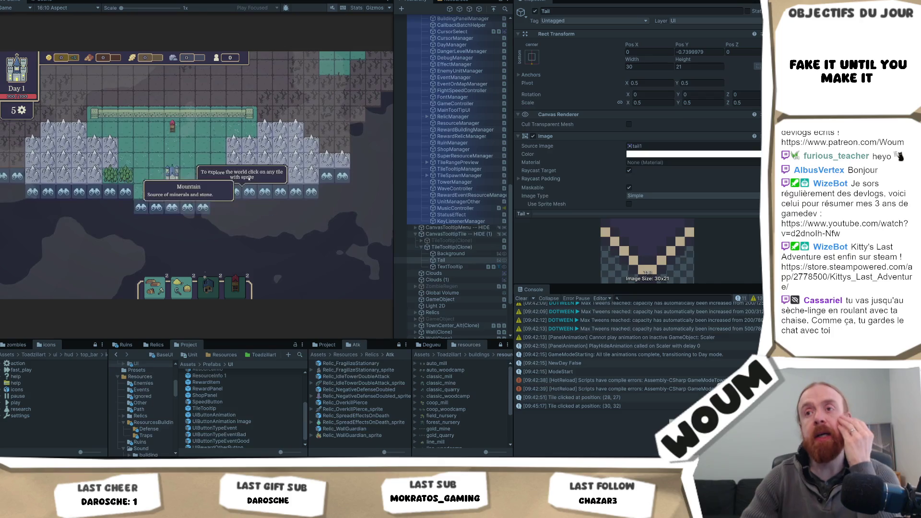
pyautogui.scroll(3, 248, 177)
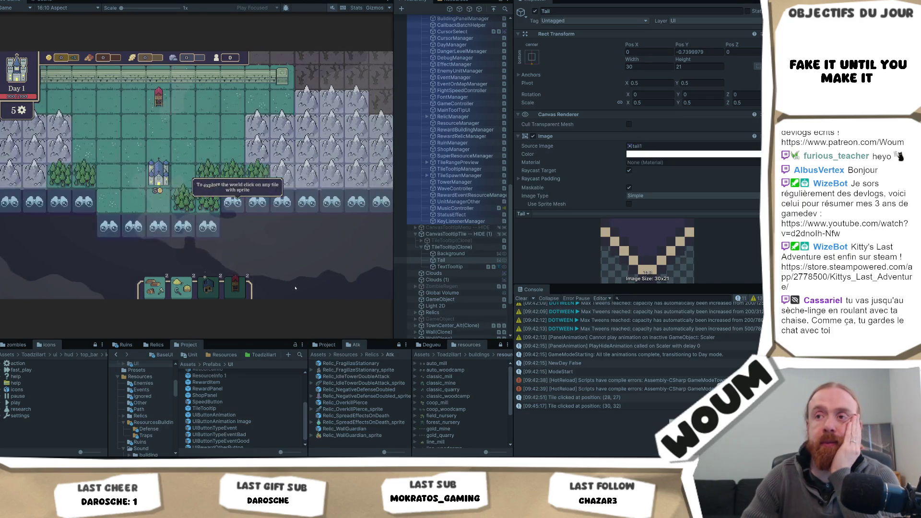
pyautogui.scroll(-3, 295, 288)
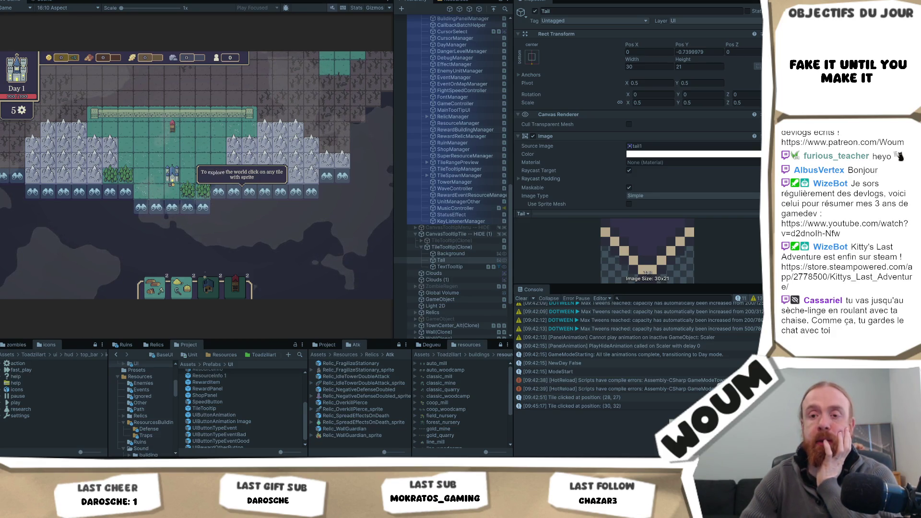
# Jump from the pinned tooltip update call to UpdateTooltipPosition's definition, then return to Unity.
pyautogui.hotkey('alt', 'Tab')
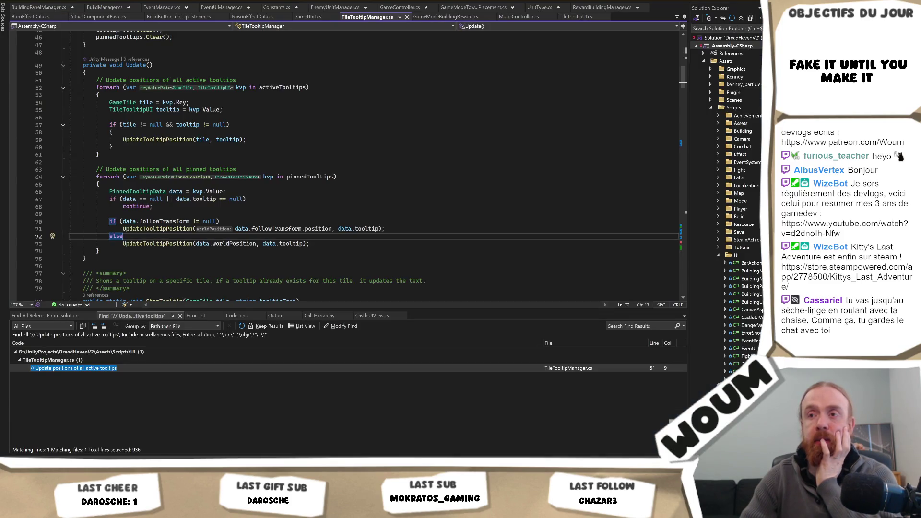
pyautogui.click(309, 243)
pyautogui.keyDown('ctrl'); pyautogui.click(158, 243); pyautogui.keyUp('ctrl')
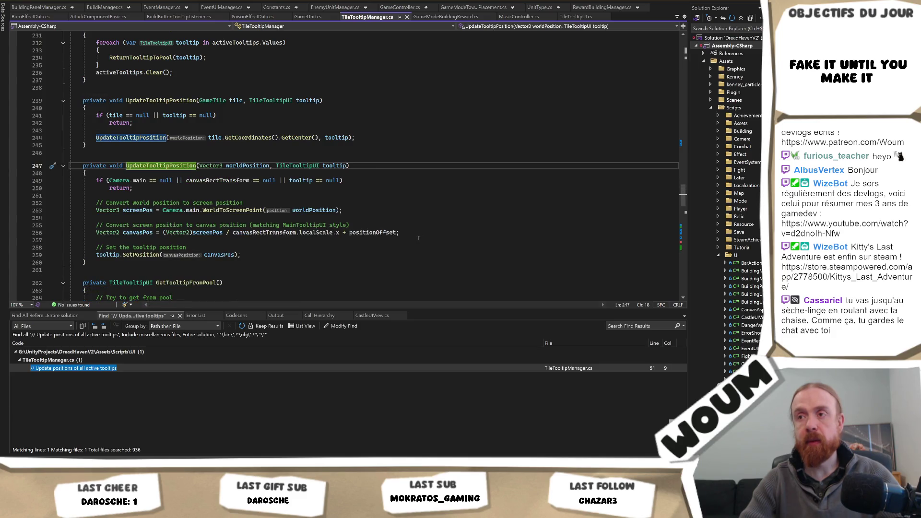
pyautogui.hotkey('alt', 'Tab')
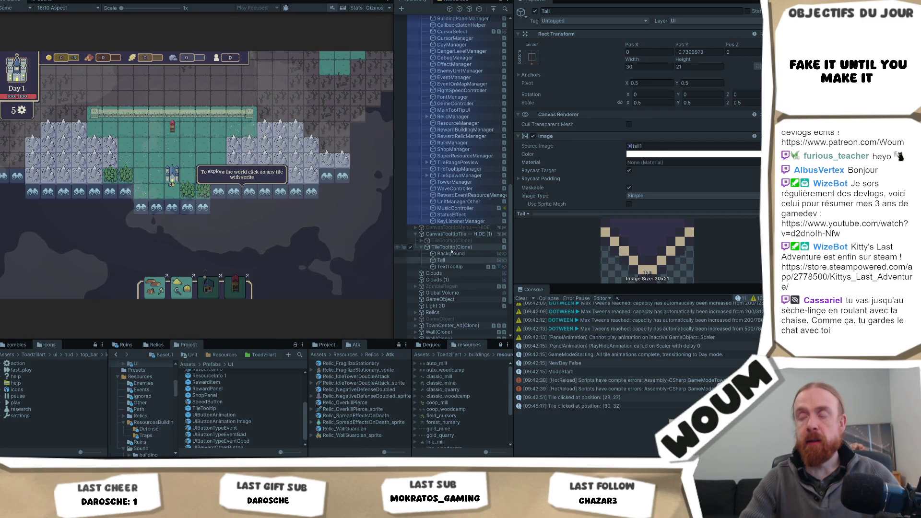
# Set the spawned TileTooltip(Clone) Max Width to 180.
pyautogui.click(452, 249)
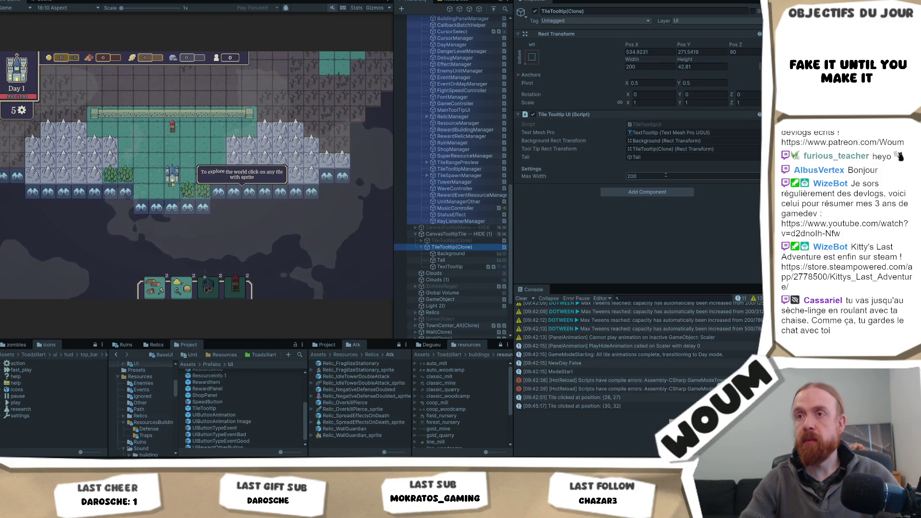
pyautogui.click(665, 176)
pyautogui.write('180')
pyautogui.hotkey('ctrl', 's')
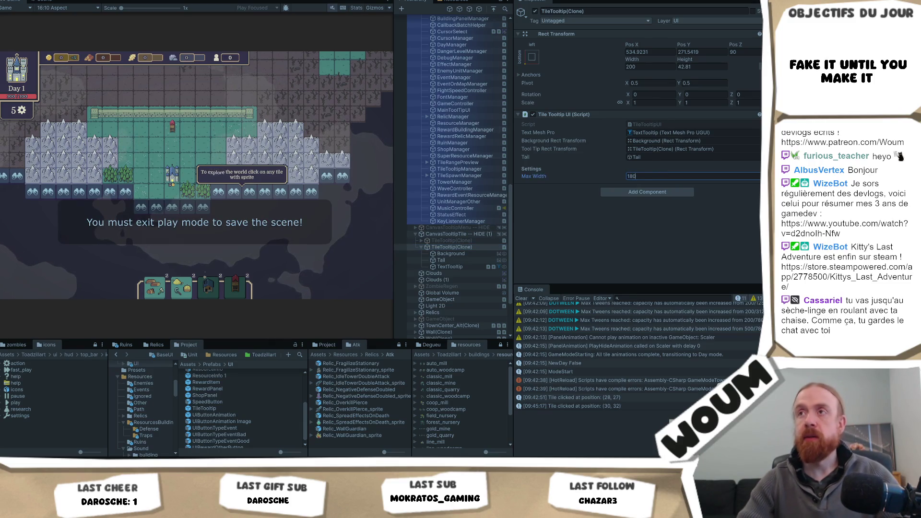
pyautogui.click(411, 92)
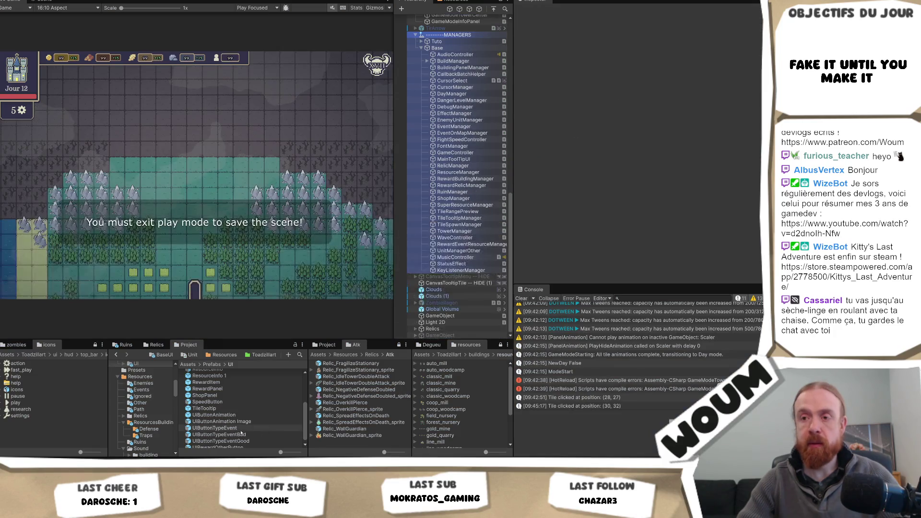
# Open the TileTooltip prefab and set its Max Width to 180.
pyautogui.click(236, 409)
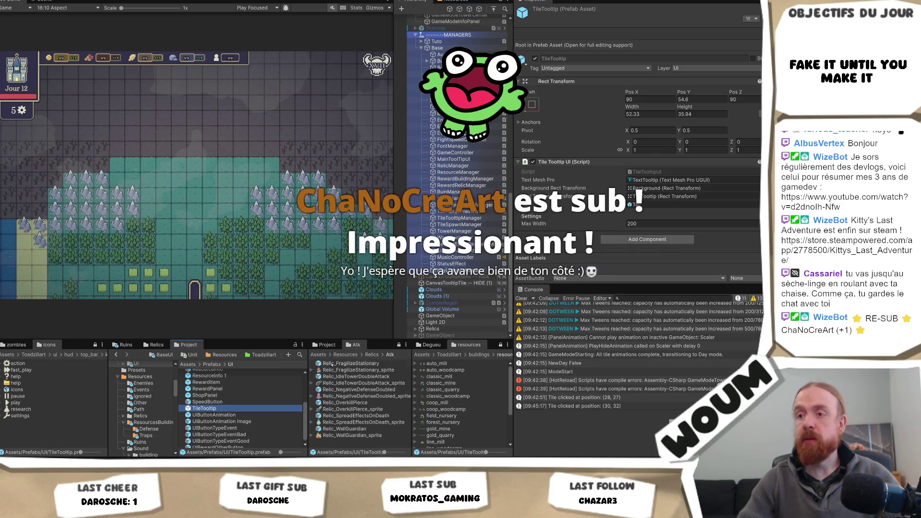
pyautogui.doubleClick(223, 408)
pyautogui.click(643, 176)
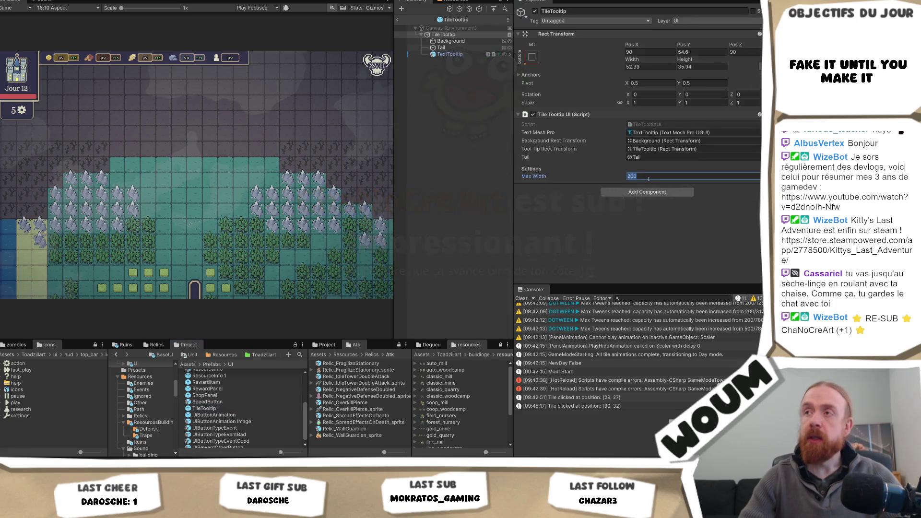
pyautogui.write('180')
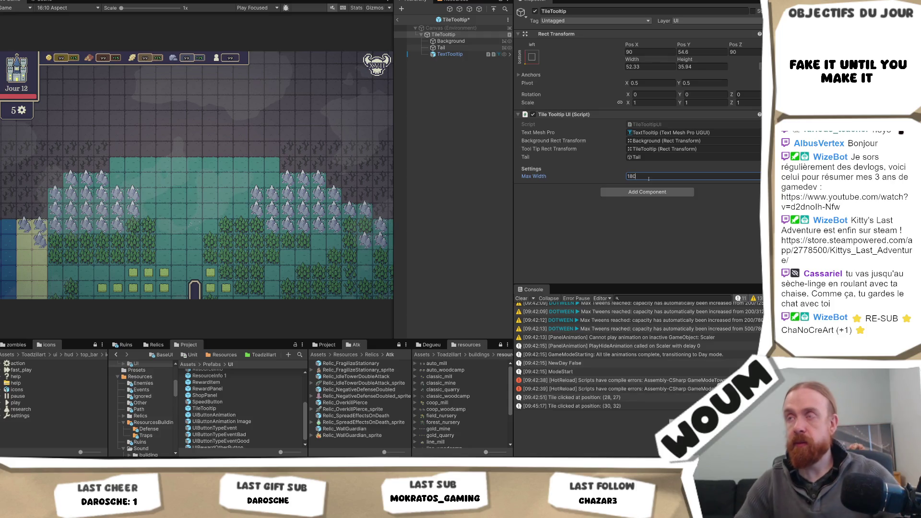
pyautogui.press('Return')
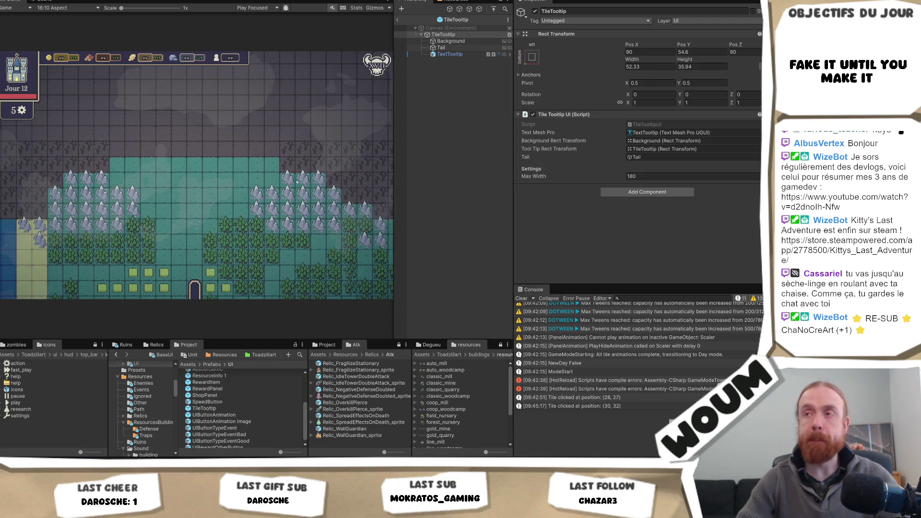
pyautogui.hotkey('ctrl', 'p')
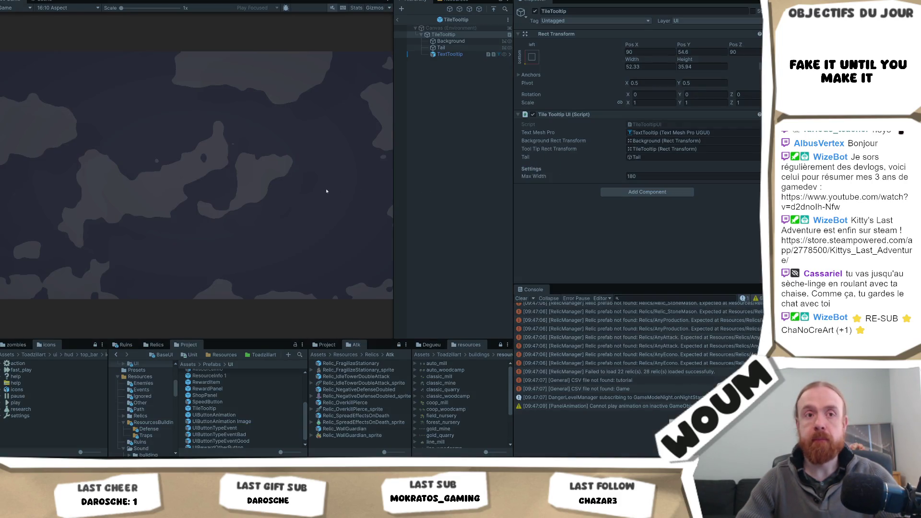
# In a fresh game, place the town center, close the Limited time dialog, and pan the map.
pyautogui.click(200, 238)
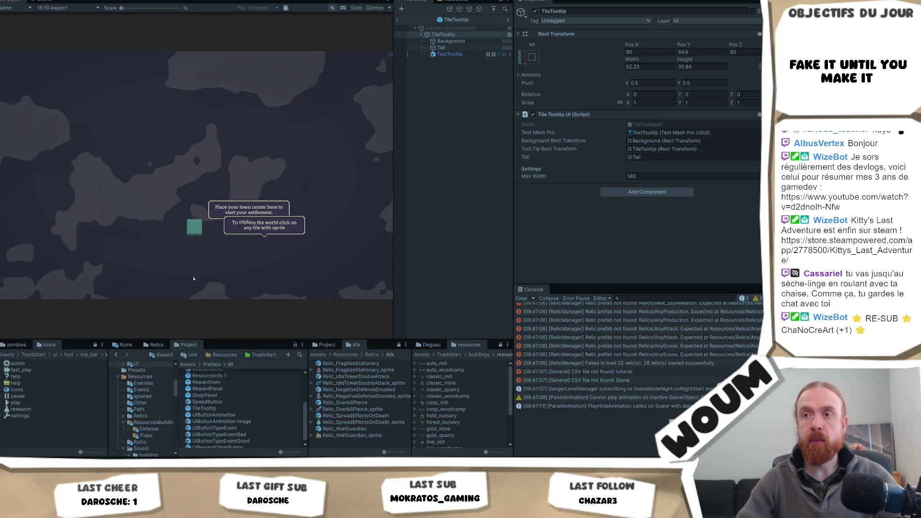
pyautogui.click(194, 231)
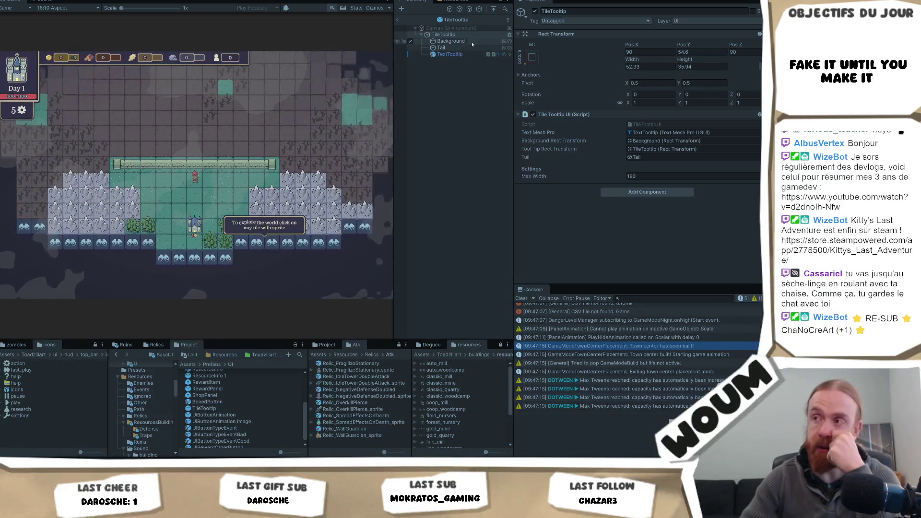
pyautogui.click(211, 242)
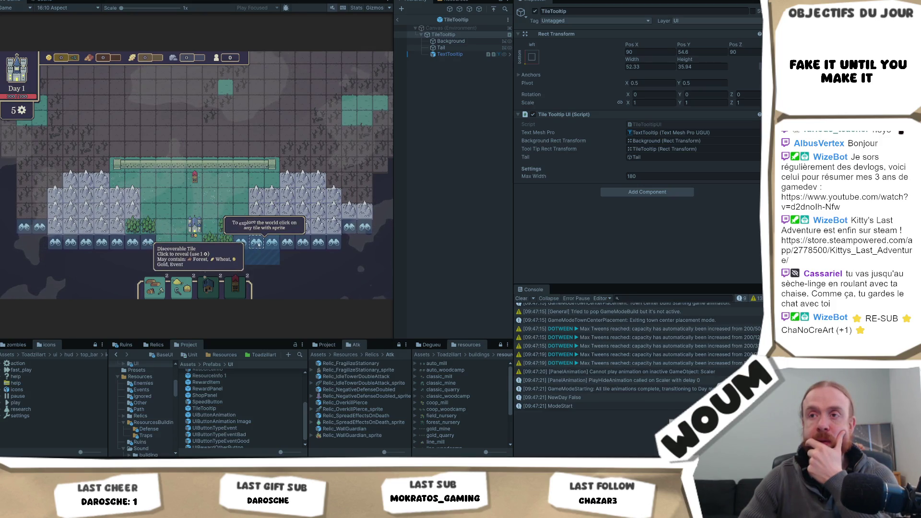
pyautogui.moveTo(294, 256); pyautogui.dragTo(265, 254)
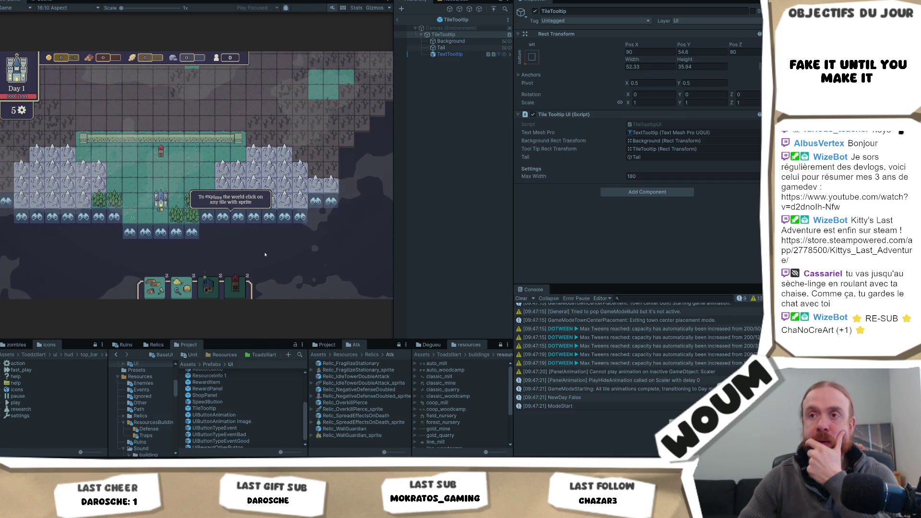
pyautogui.hotkey('alt', 'Tab')
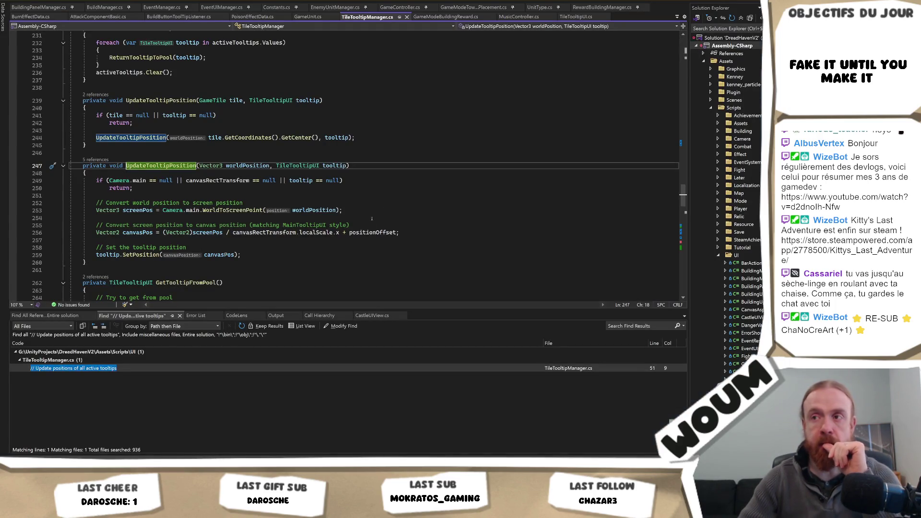
# Go to the positionOffset definition, declared (0f, 30f) on line 19 of TileTooltipManager.
pyautogui.click(392, 232)
pyautogui.scroll(5, 385, 240)
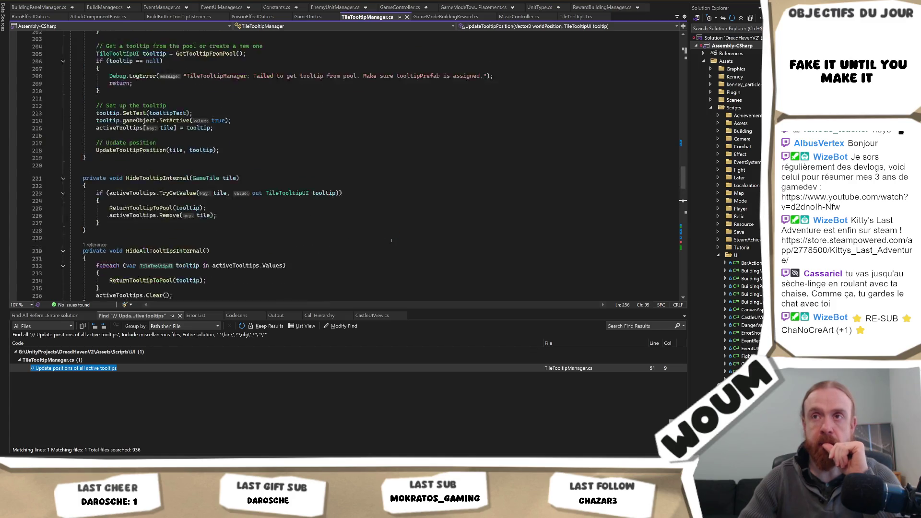
pyautogui.scroll(-4, 384, 244)
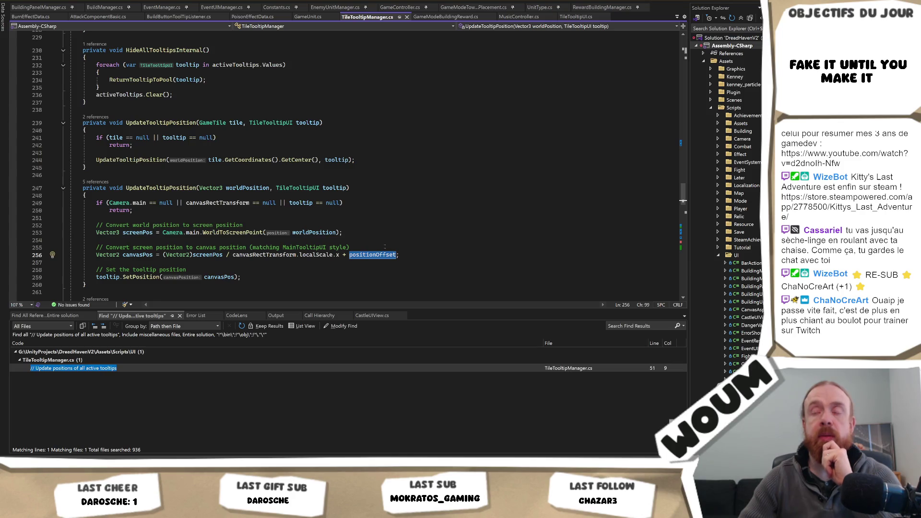
pyautogui.keyDown('ctrl'); pyautogui.click(372, 255); pyautogui.keyUp('ctrl')
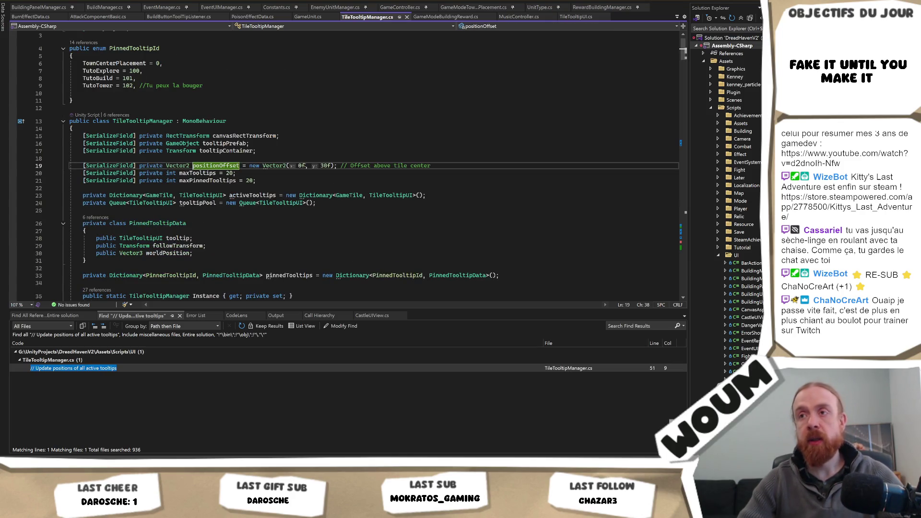
pyautogui.hotkey('alt', 'Tab')
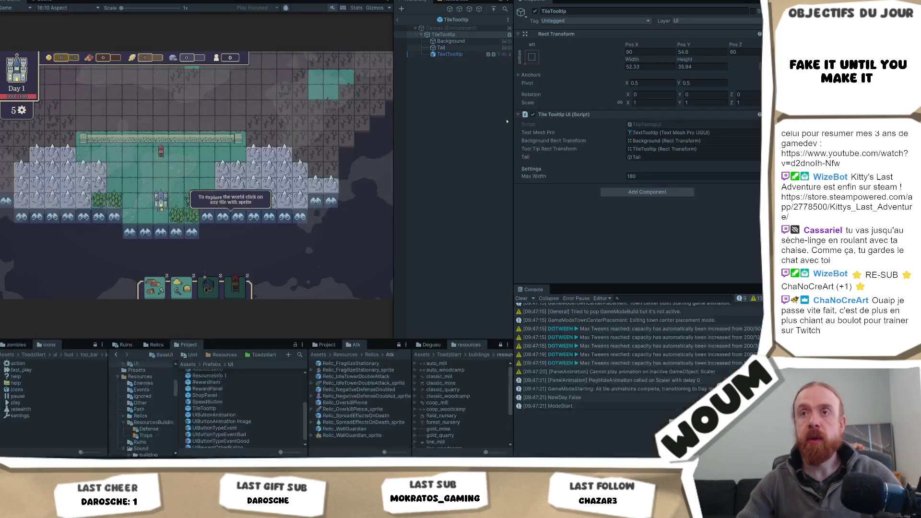
# Back in the scene, select TileTooltipManager and edit its Position Offset X value.
pyautogui.click(398, 20)
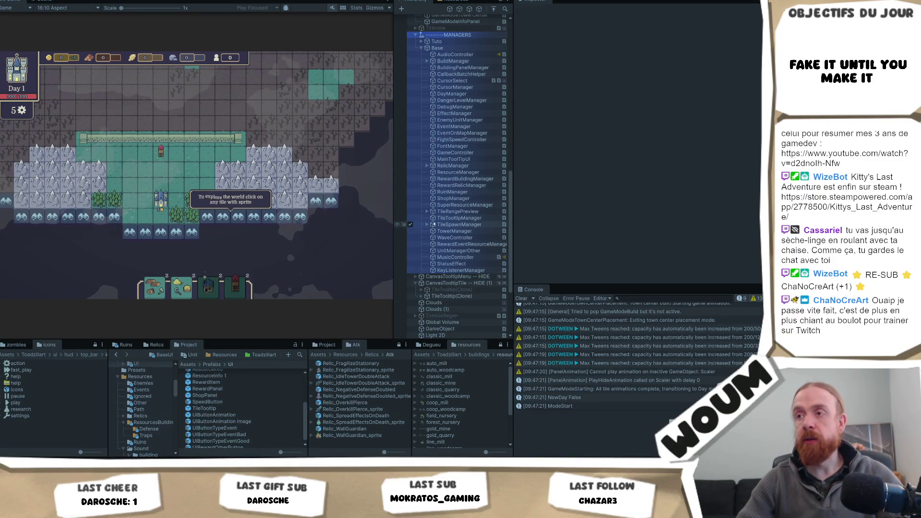
pyautogui.click(426, 224)
pyautogui.click(460, 218)
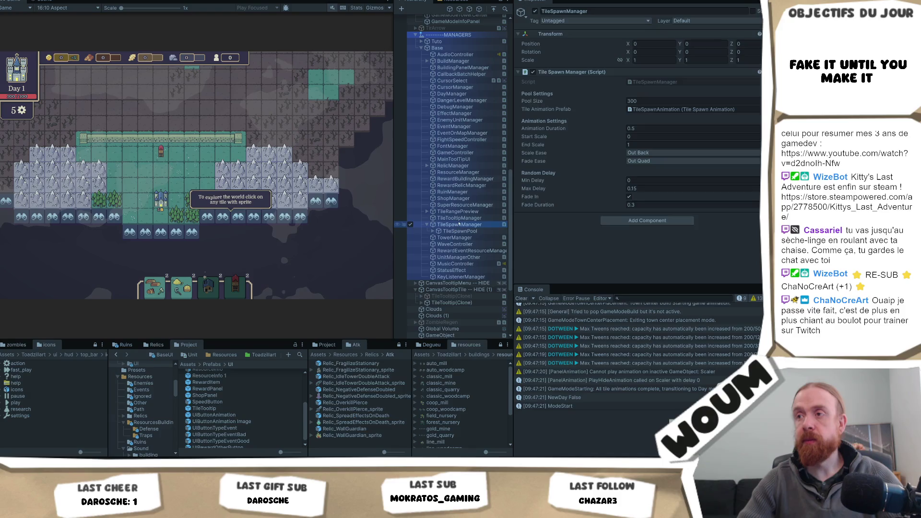
pyautogui.press('Down')
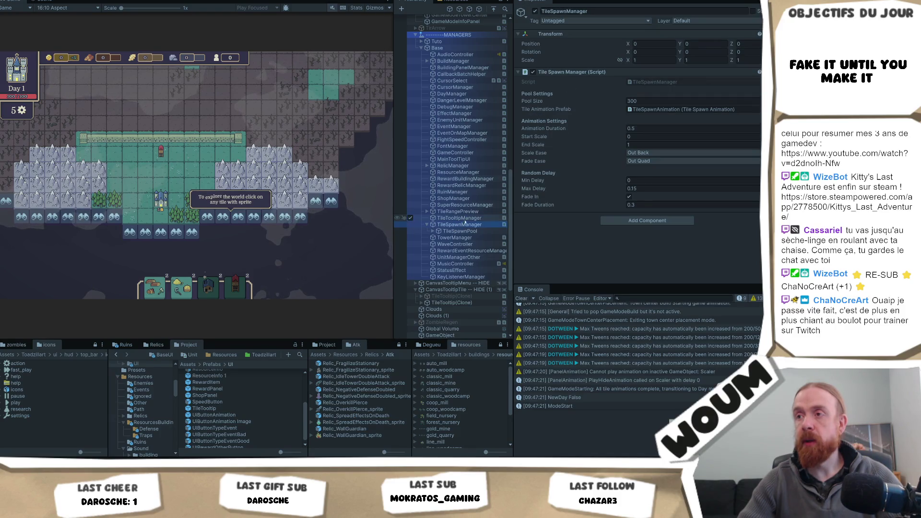
pyautogui.click(467, 218)
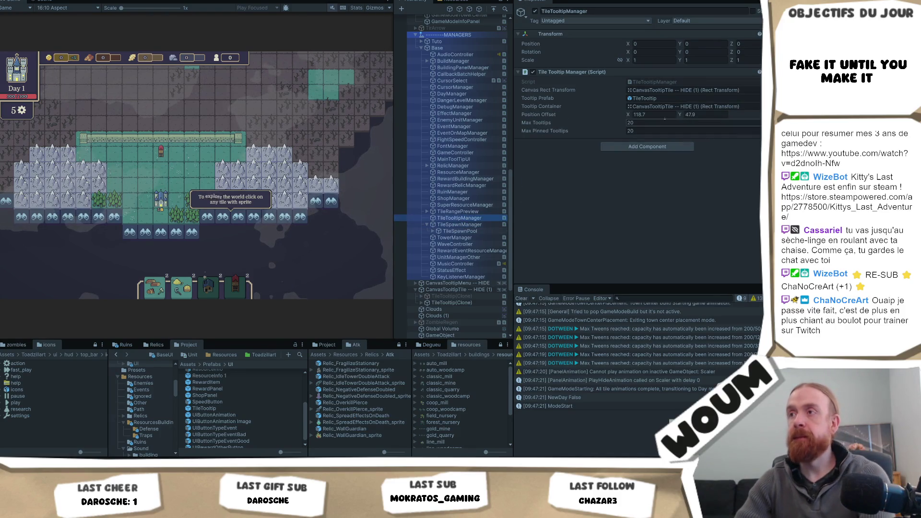
pyautogui.click(660, 113)
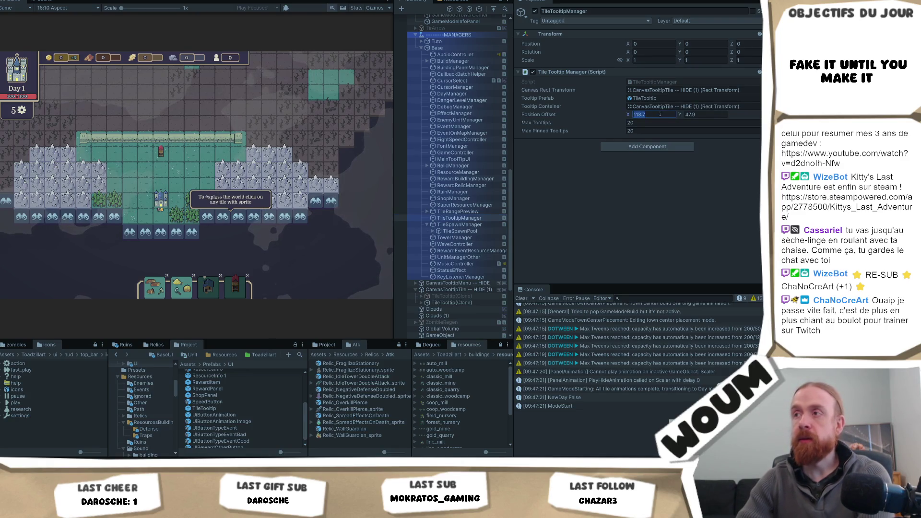
pyautogui.write('0')
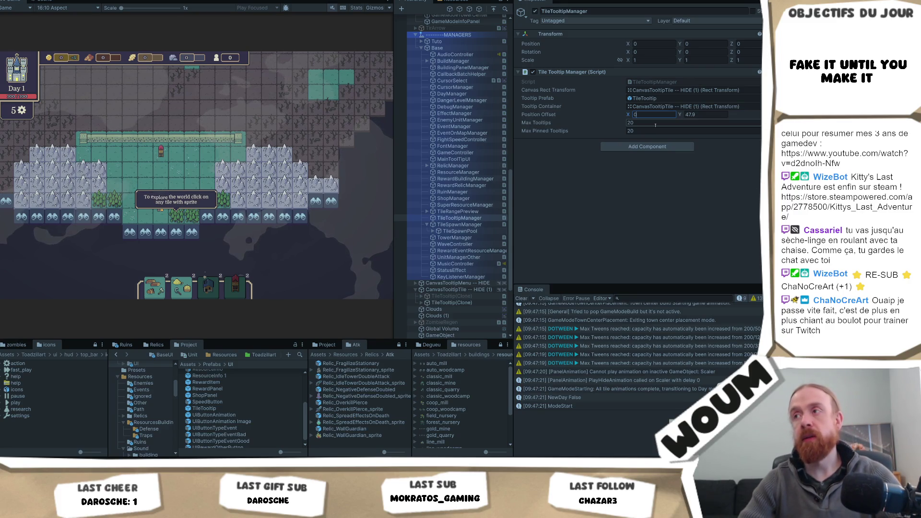
pyautogui.write('118.7')
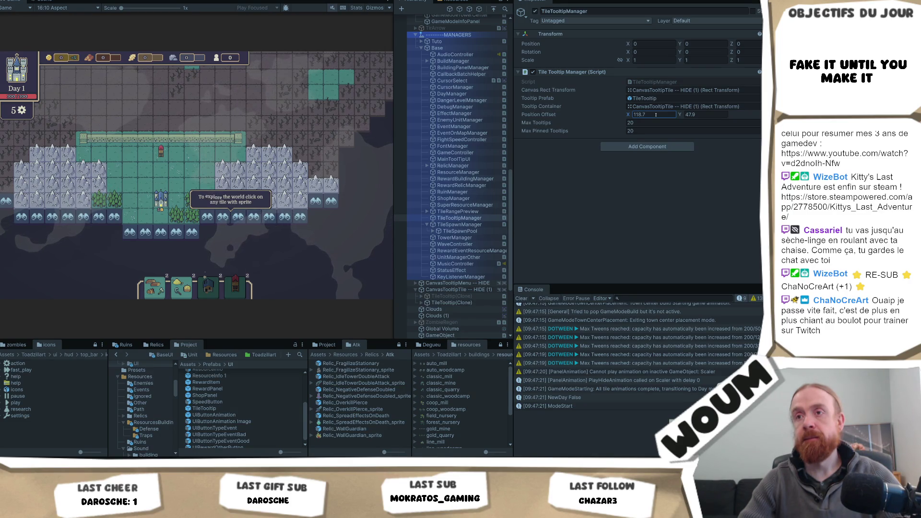
# Check tooltips on the castle, a tower and discoverable tiles, confirming Position Offset X at 0.
pyautogui.click(160, 200)
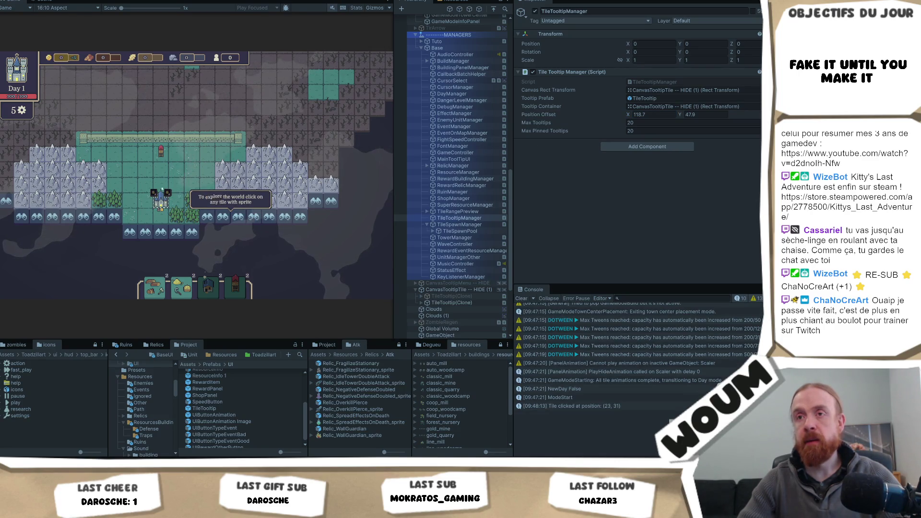
pyautogui.moveTo(173, 148)
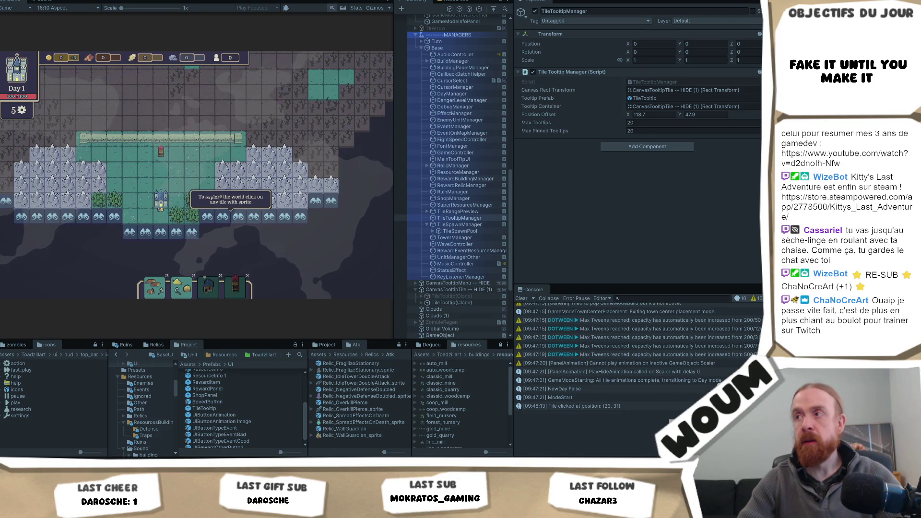
pyautogui.click(652, 114)
pyautogui.write('0')
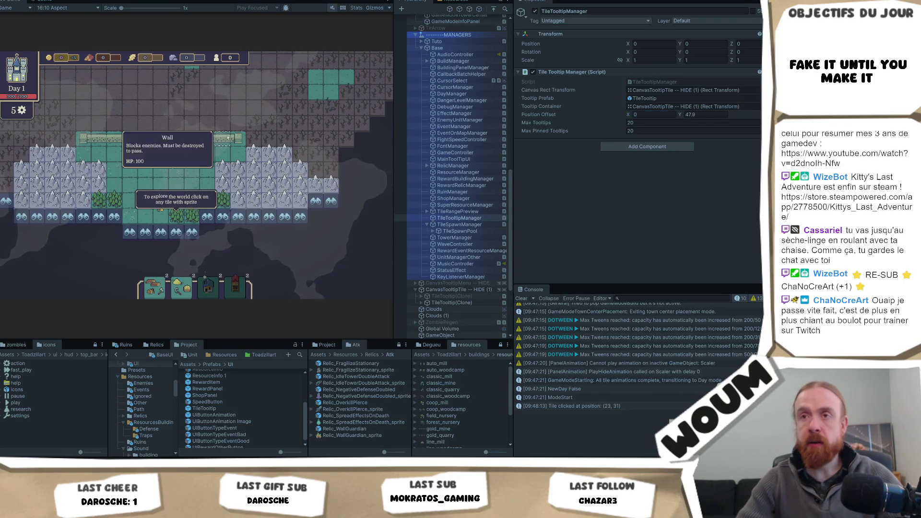
pyautogui.click(164, 148)
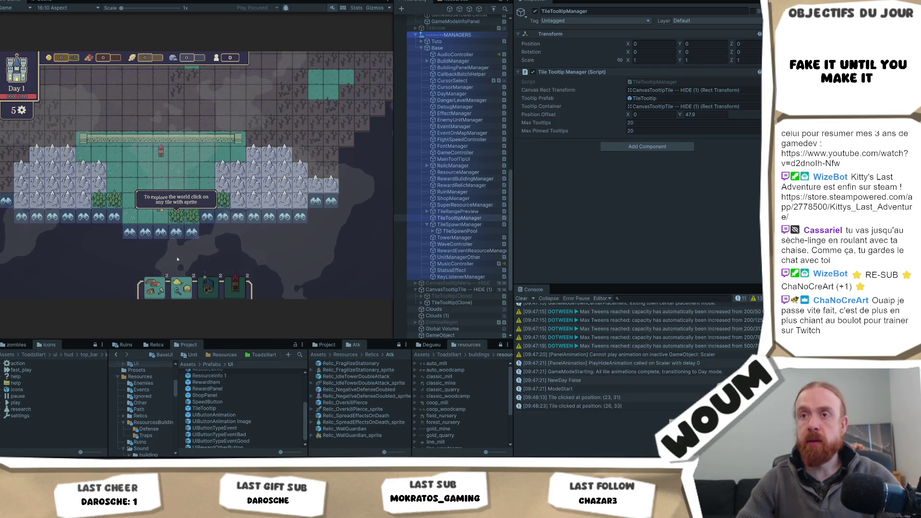
pyautogui.click(129, 232)
pyautogui.click(176, 231)
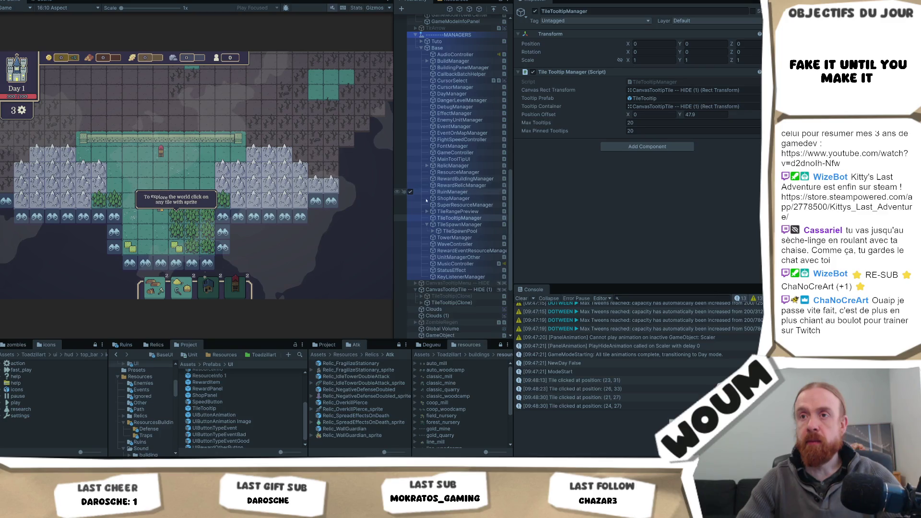
pyautogui.moveTo(176, 220)
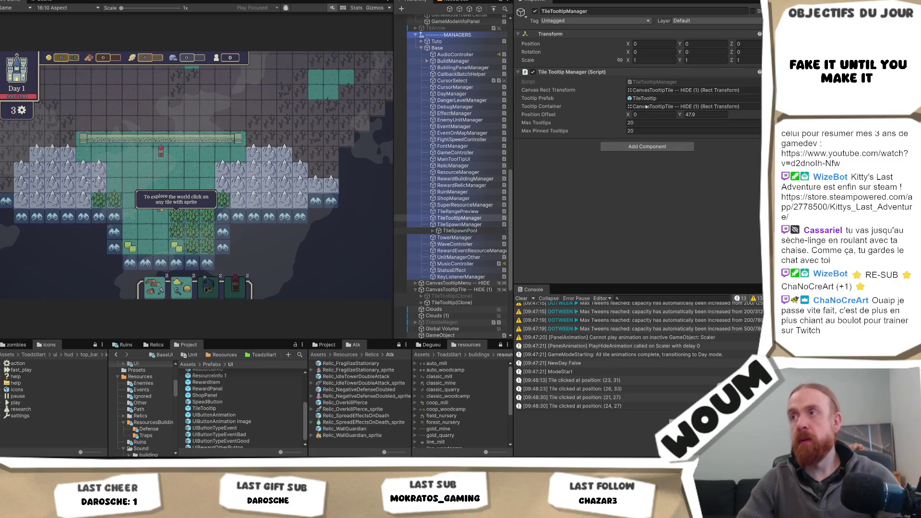
pyautogui.write('0')
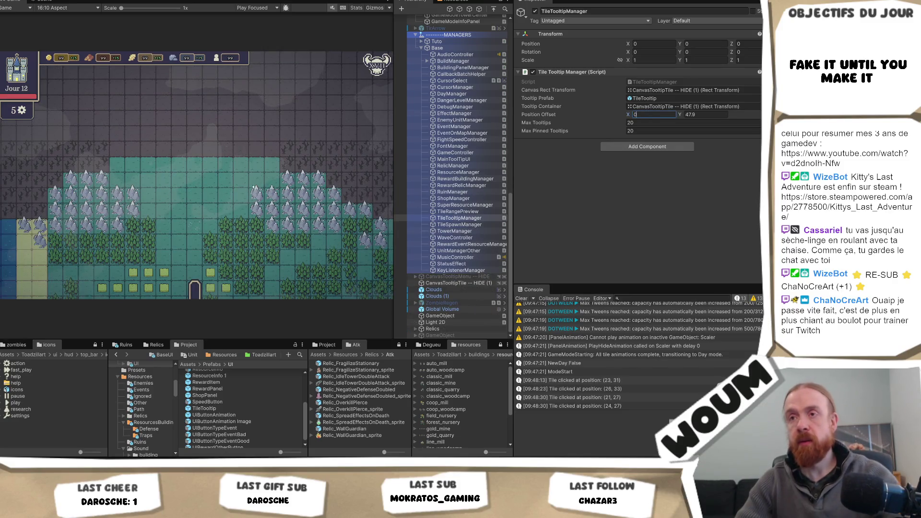
pyautogui.press('Return')
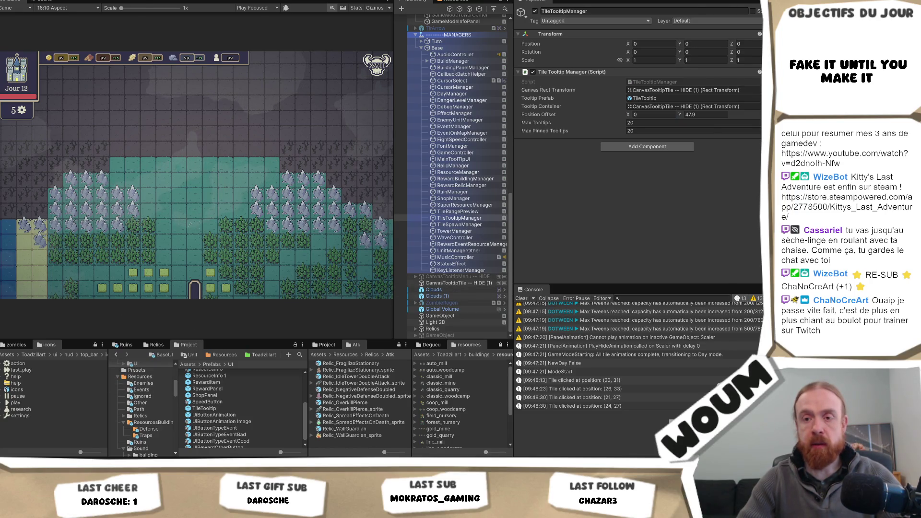
# Open GameModeTownCenterPlacement.cs and clear the old +1 x offset on line 96.
pyautogui.hotkey('alt', 'Tab')
pyautogui.click(317, 239)
pyautogui.hotkey('ctrl', 'Tab')
pyautogui.hotkey('ctrl', 'Tab')
pyautogui.click(357, 202)
pyautogui.click(349, 184)
pyautogui.press('BackSpace')
# Make the explore tooltip target tile x + 3 on line 96.
pyautogui.write('3')
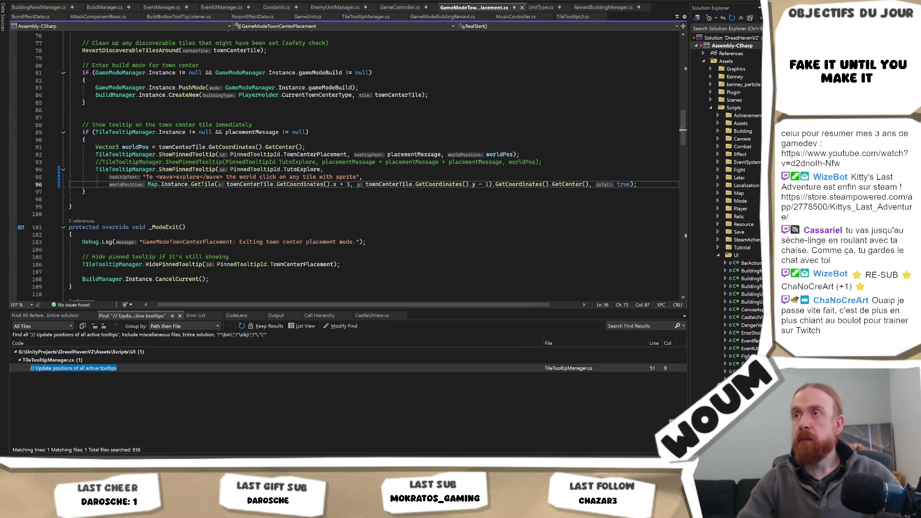
pyautogui.hotkey('alt', 'Tab')
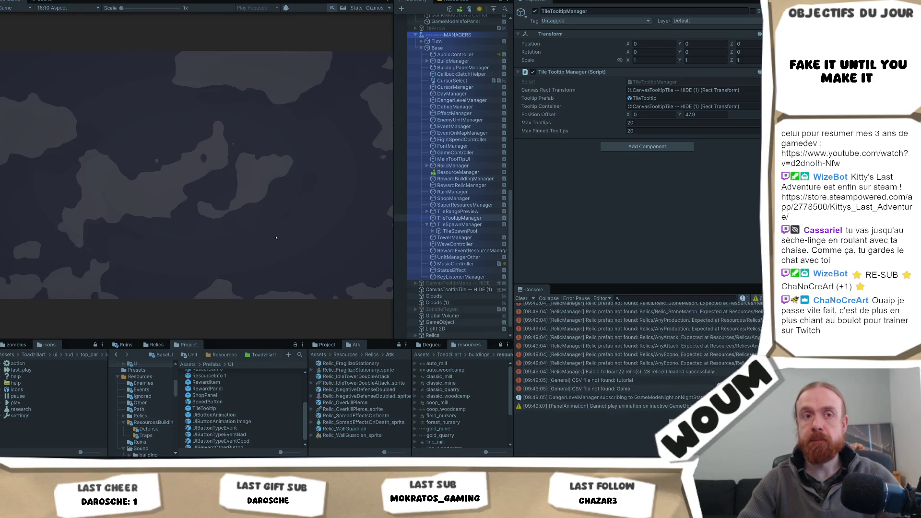
# Dismiss the Welcome message, build the town center on the marked tile and close Limited time.
pyautogui.click(193, 240)
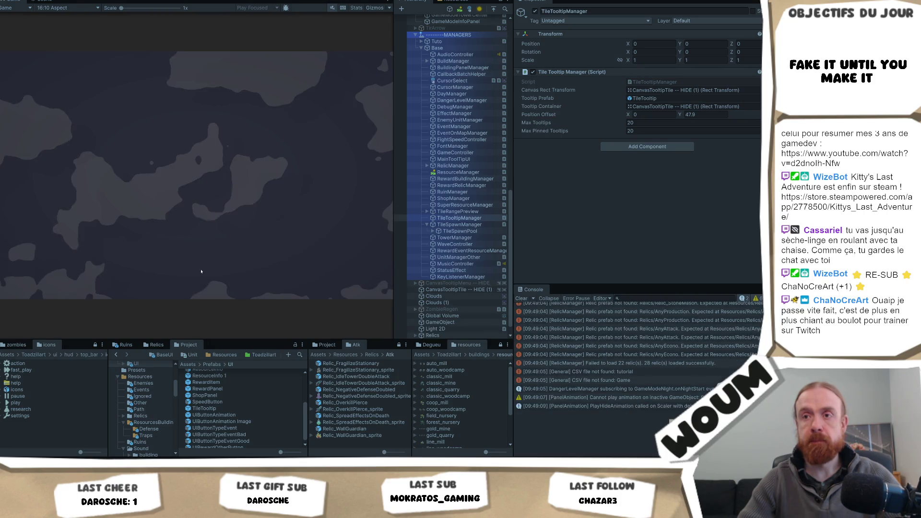
pyautogui.click(193, 228)
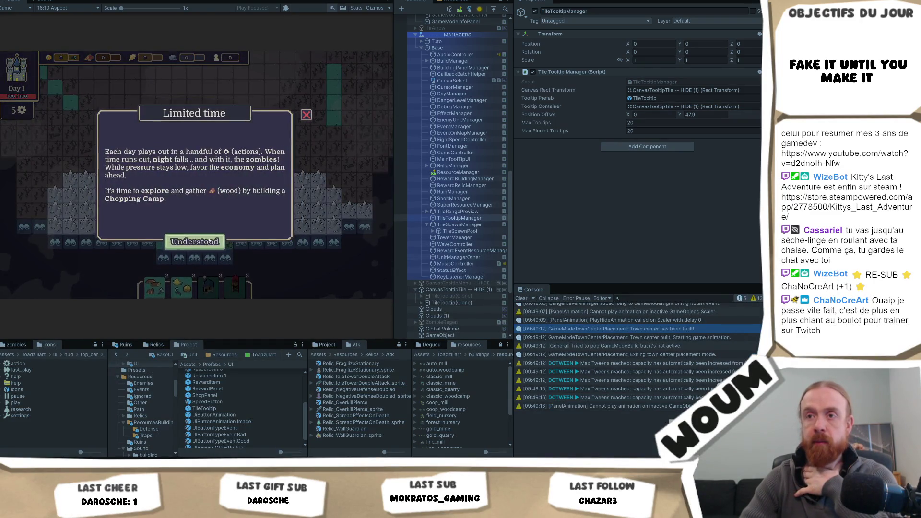
pyautogui.click(191, 288)
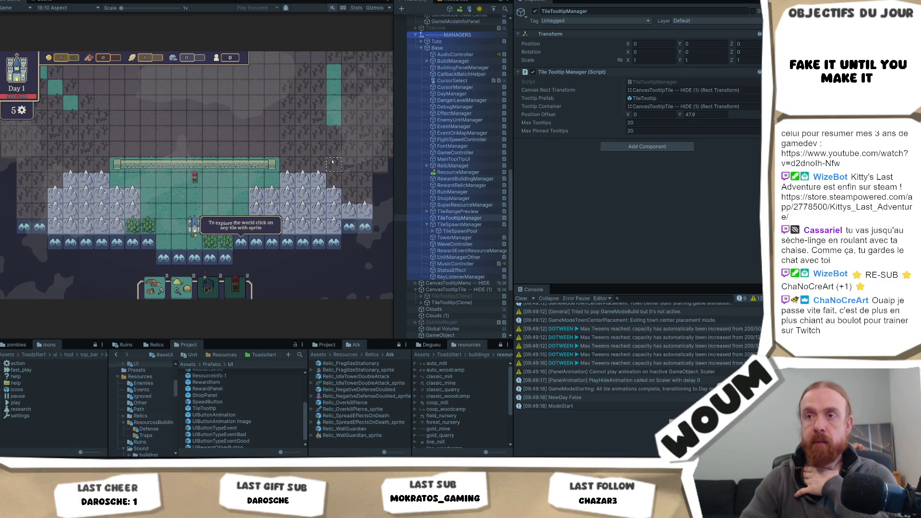
# Inspect where the explore hint tooltip now sits beside the town center.
pyautogui.moveTo(250, 195)
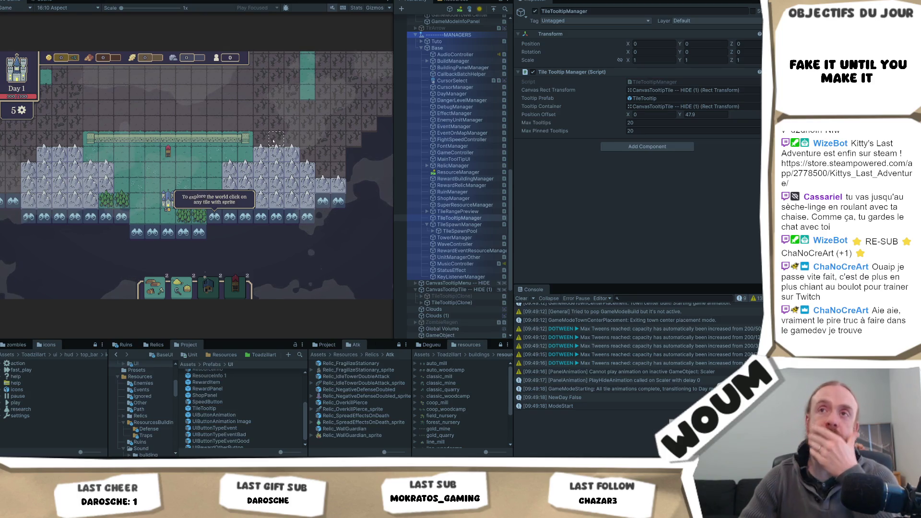
pyautogui.moveTo(270, 150)
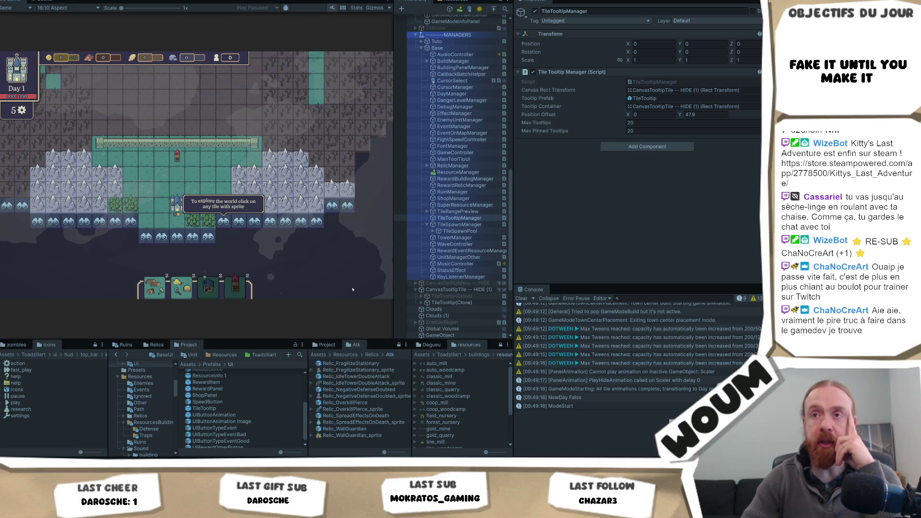
pyautogui.moveTo(176, 164)
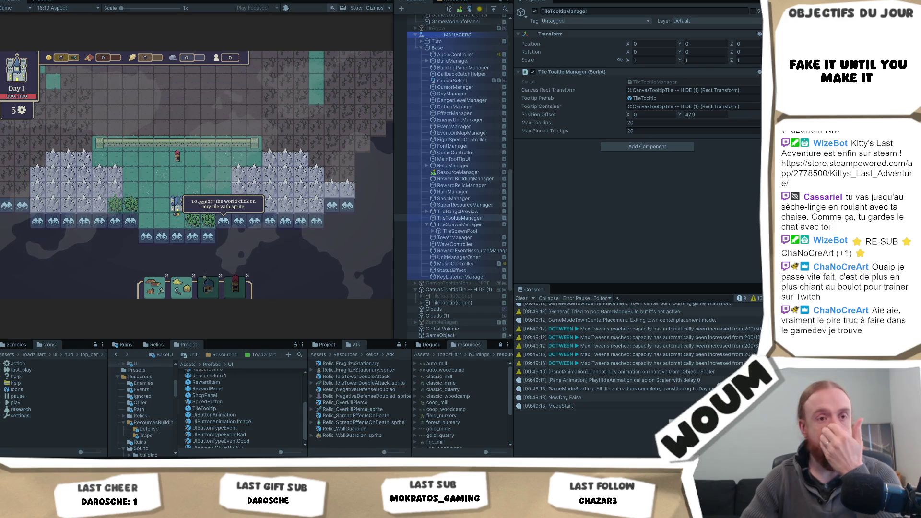
pyautogui.scroll(2, 278, 268)
pyautogui.scroll(2, 281, 261)
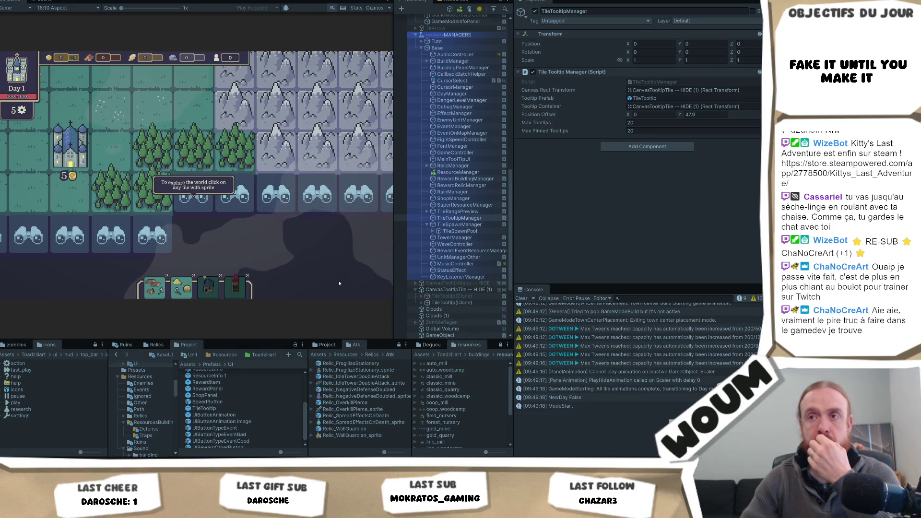
pyautogui.scroll(-3, 338, 283)
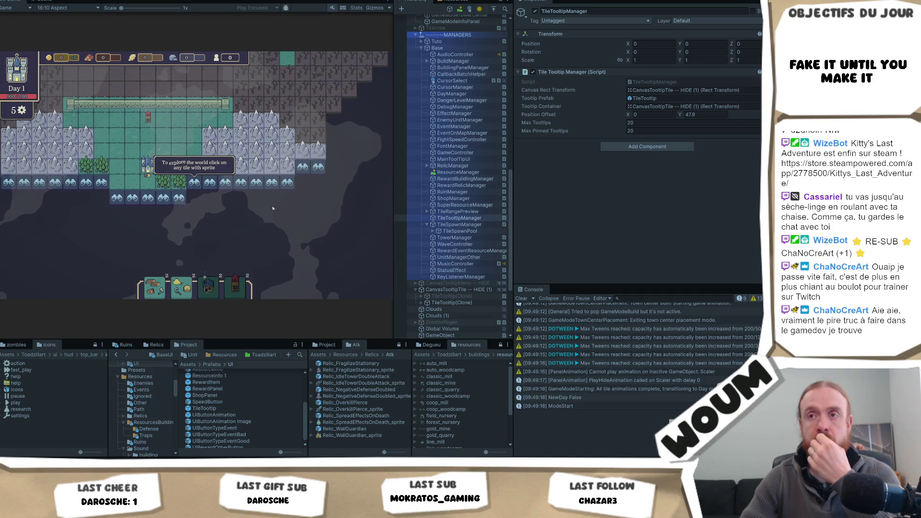
pyautogui.scroll(2, 268, 243)
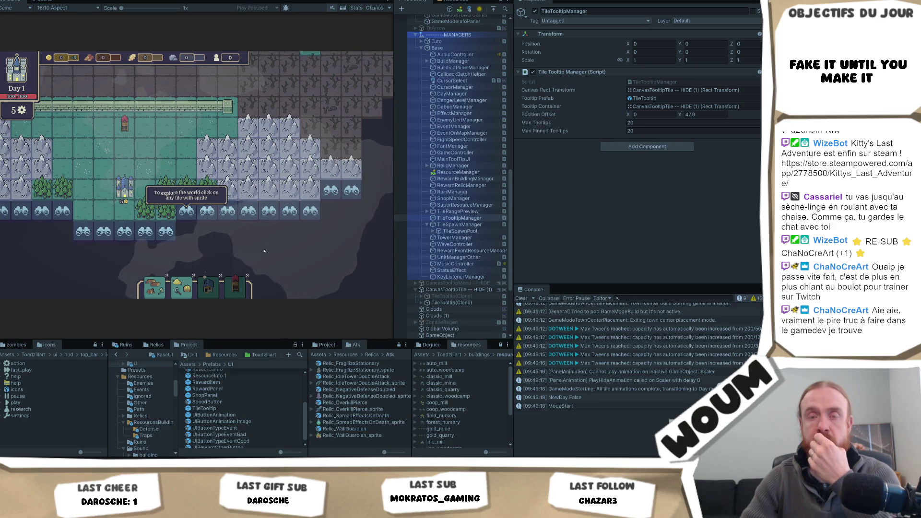
pyautogui.moveTo(211, 213)
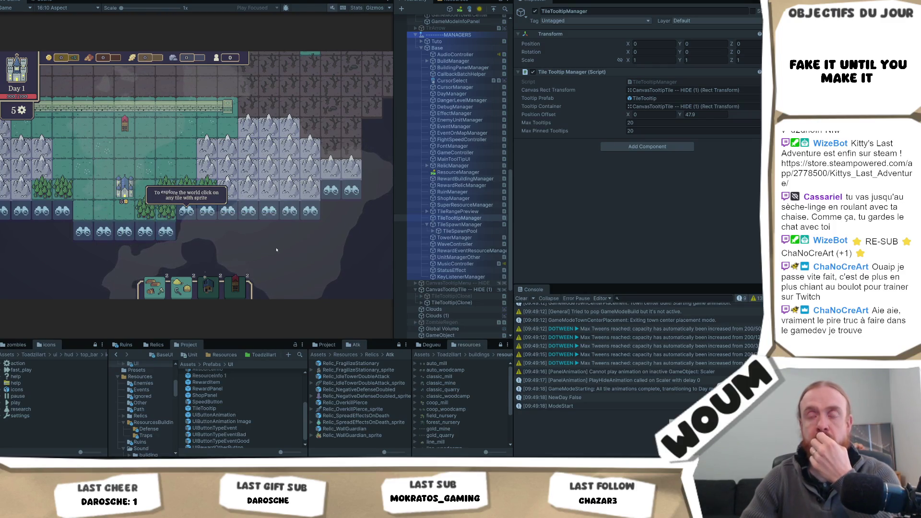
pyautogui.scroll(-1, 276, 249)
pyautogui.scroll(-1, 277, 250)
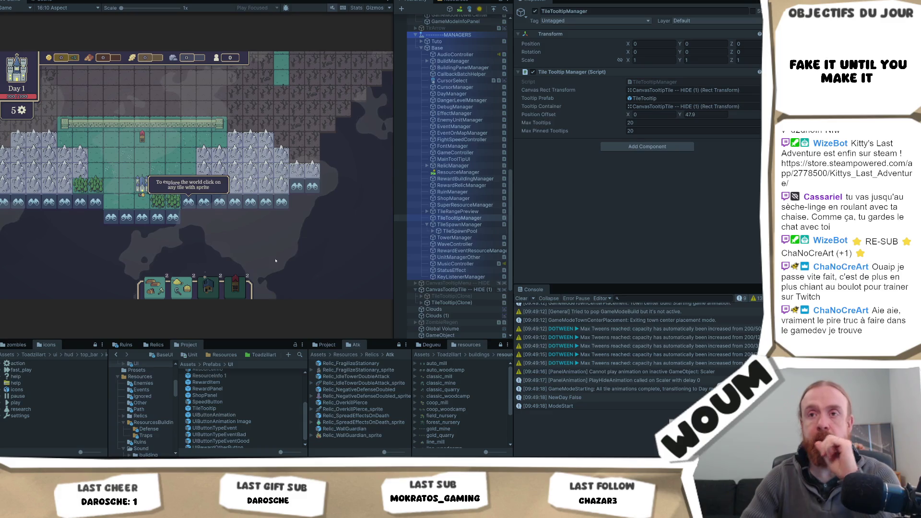
pyautogui.hotkey('alt', 'Tab')
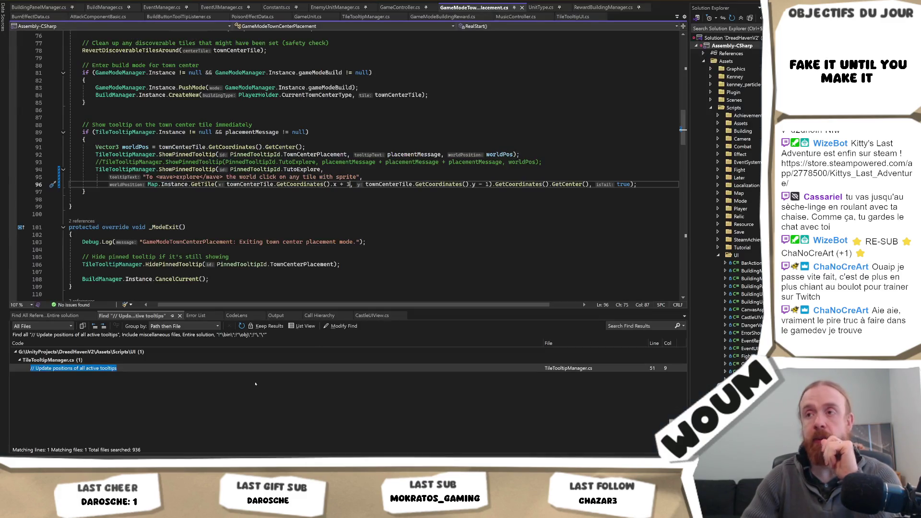
# Reword the explore tooltip on line 95 to 'any discoverable tile' and save the script.
pyautogui.moveTo(302, 178); pyautogui.dragTo(360, 177)
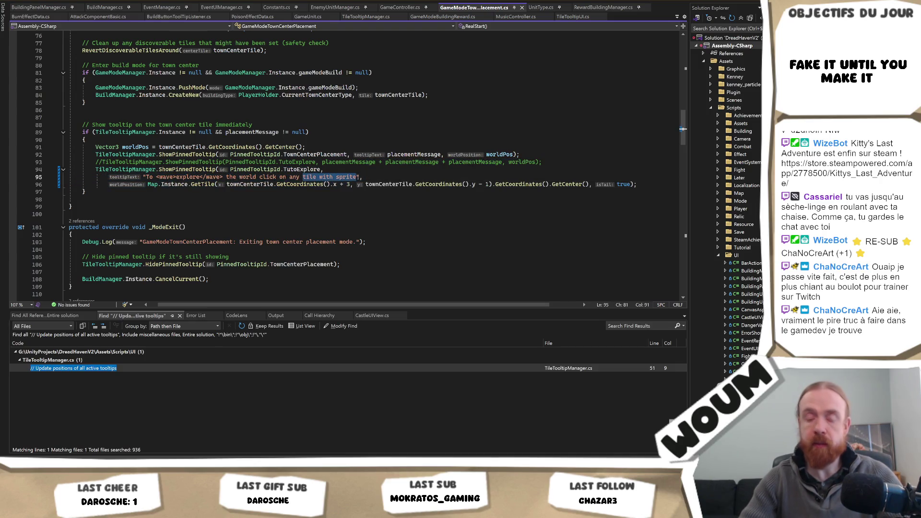
pyautogui.write('disco')
pyautogui.write('verable tile')
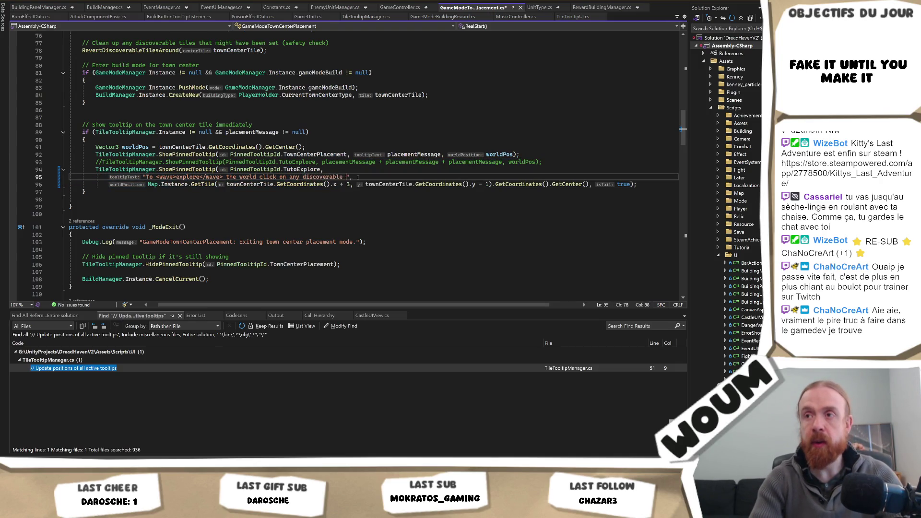
pyautogui.hotkey('ctrl', 's')
pyautogui.hotkey('alt', 'Tab')
pyautogui.click(185, 206)
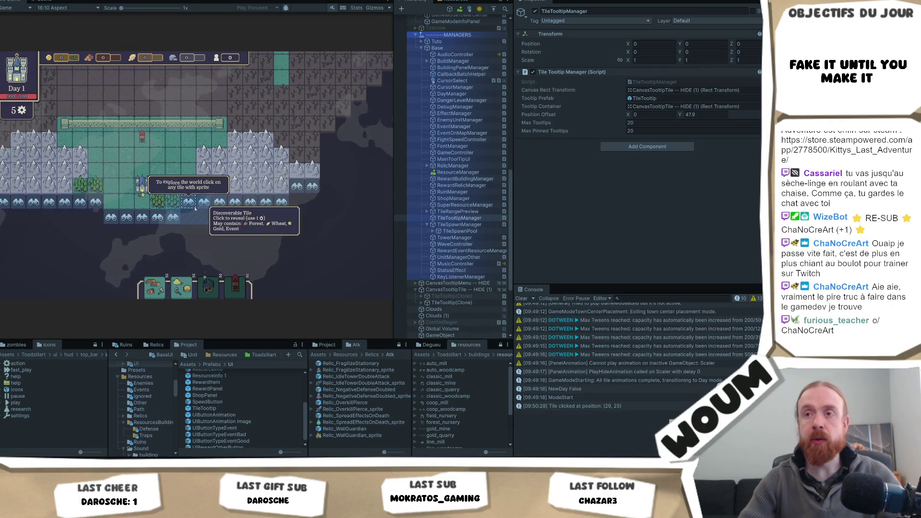
pyautogui.hotkey('alt', 'Tab')
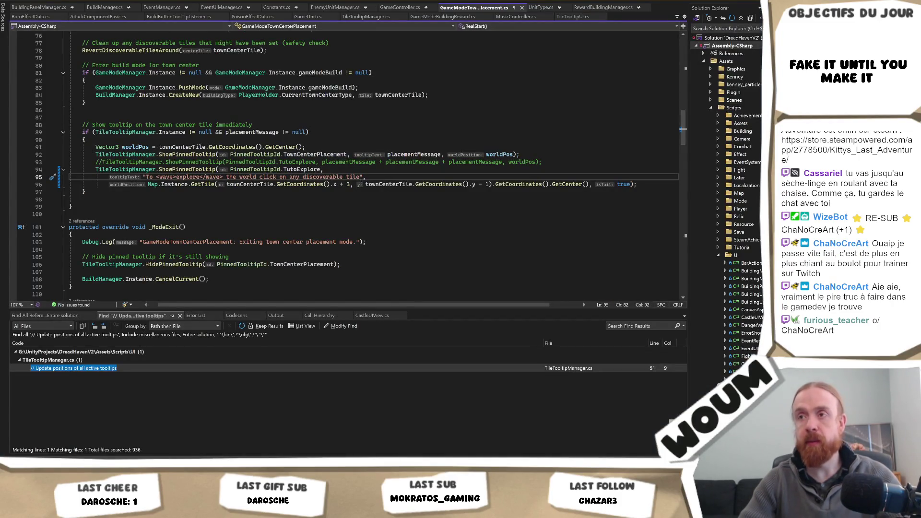
# Change the tooltip's x offset on line 96 from x + 3 to x + 4.
pyautogui.write(',')
pyautogui.click(353, 184)
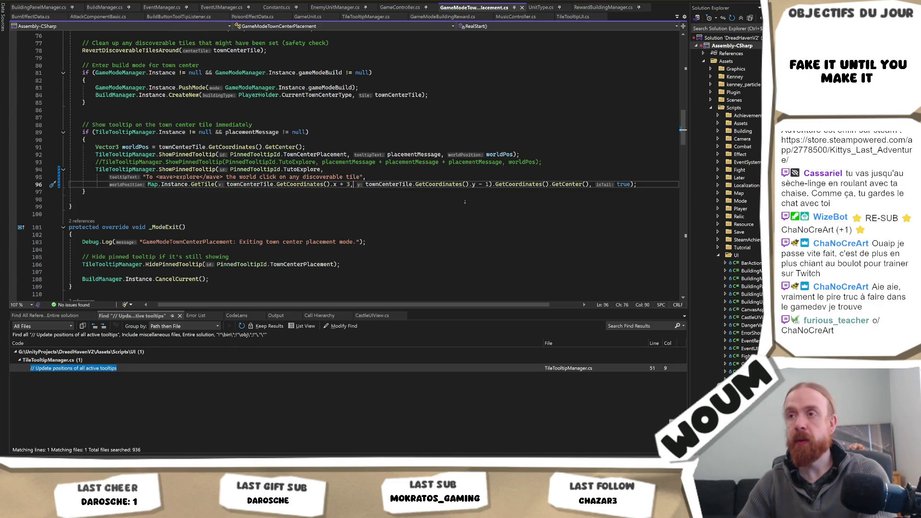
pyautogui.press('Left')
pyautogui.press('BackSpace')
pyautogui.write('4')
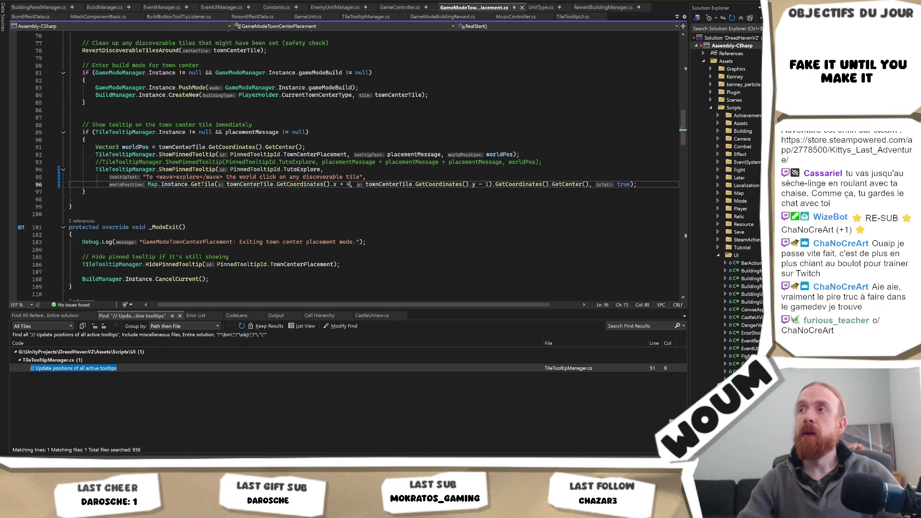
pyautogui.hotkey('alt', 'Tab')
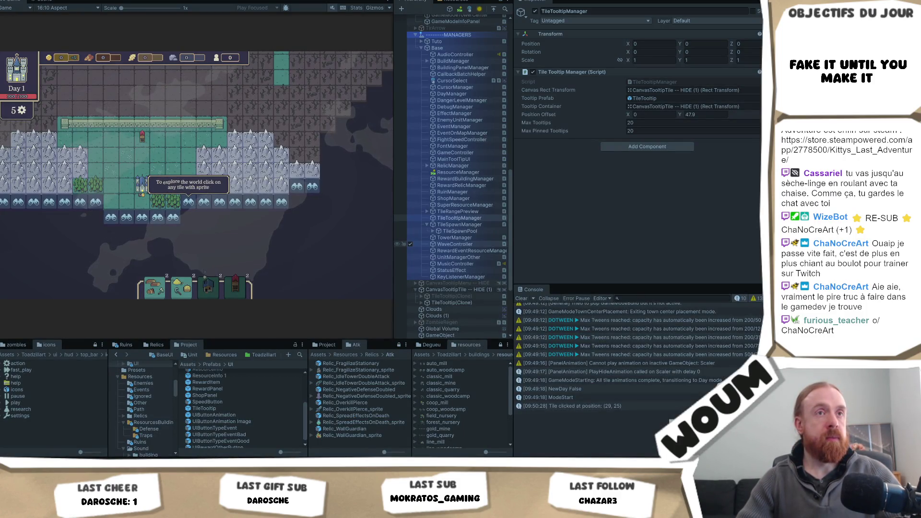
# Stop the running game with Ctrl+P after clicking a map tile.
pyautogui.click(255, 180)
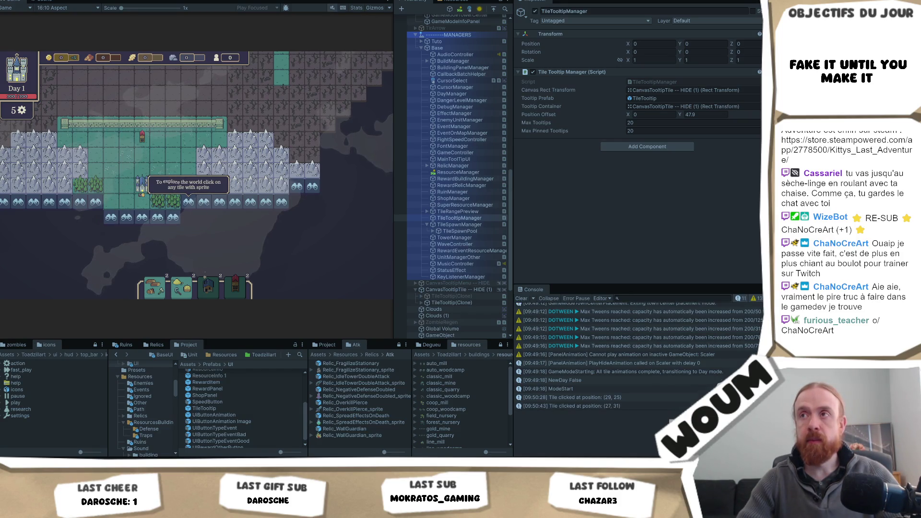
pyautogui.hotkey('ctrl', 'p')
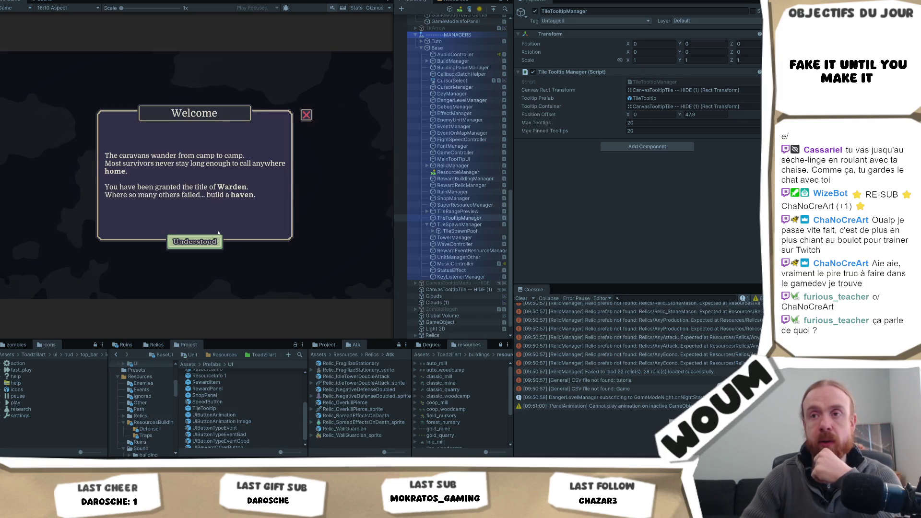
# Place the town center, close Limited time, and explore the discoverable tile beside it.
pyautogui.click(194, 246)
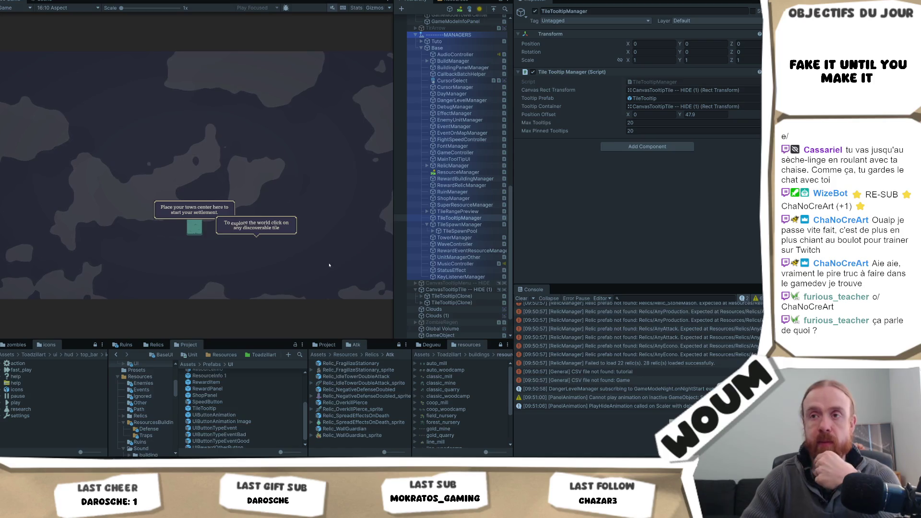
pyautogui.click(193, 235)
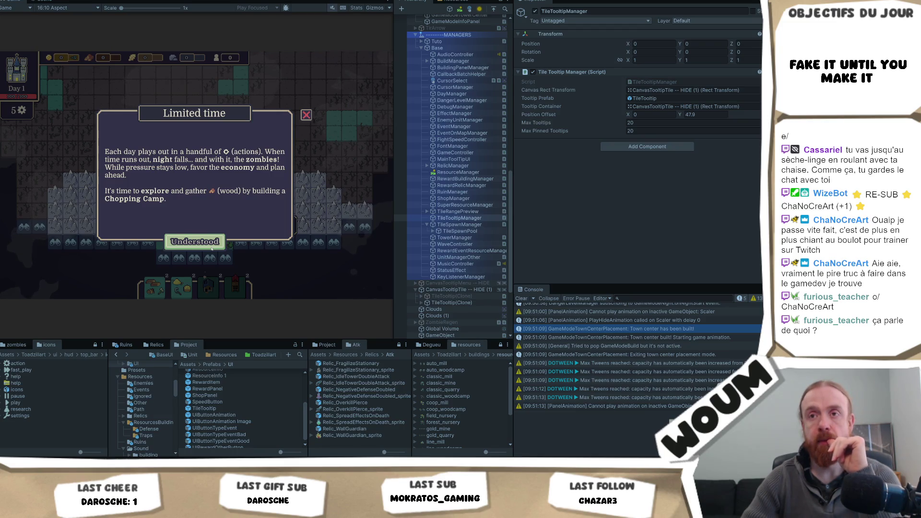
pyautogui.click(212, 247)
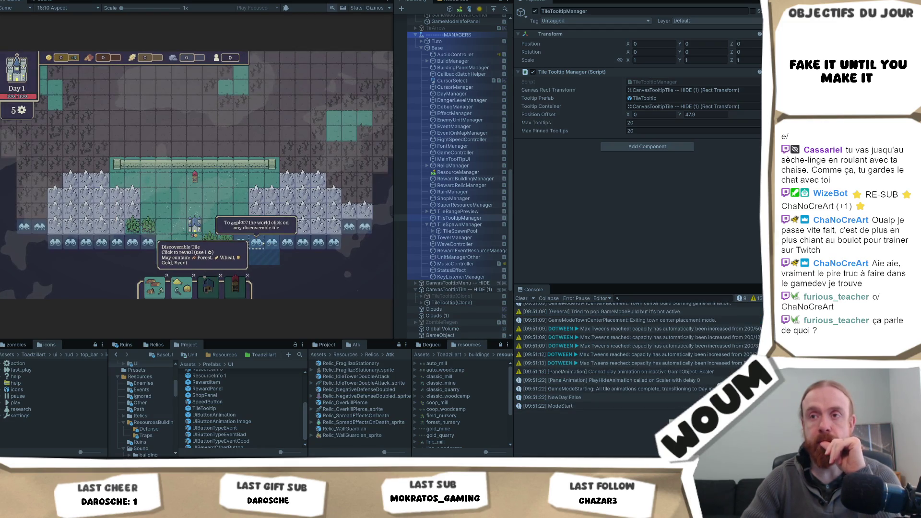
pyautogui.click(263, 242)
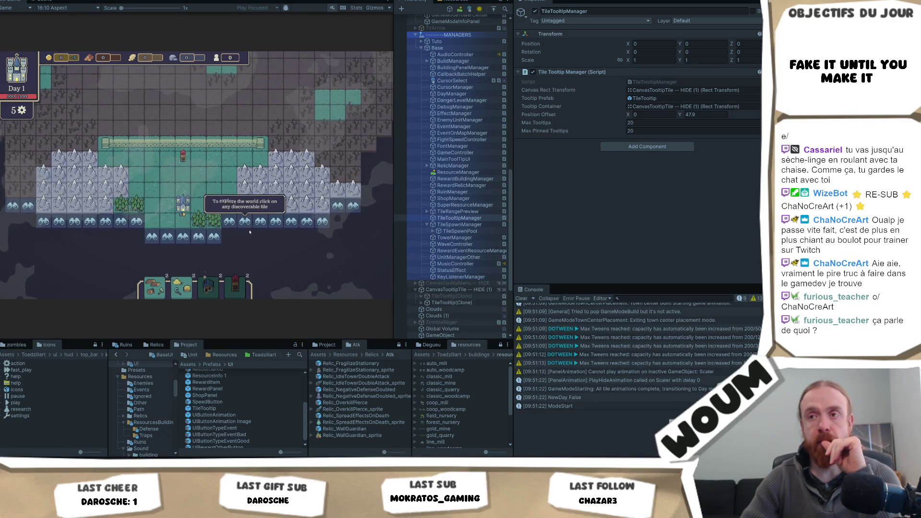
pyautogui.click(251, 233)
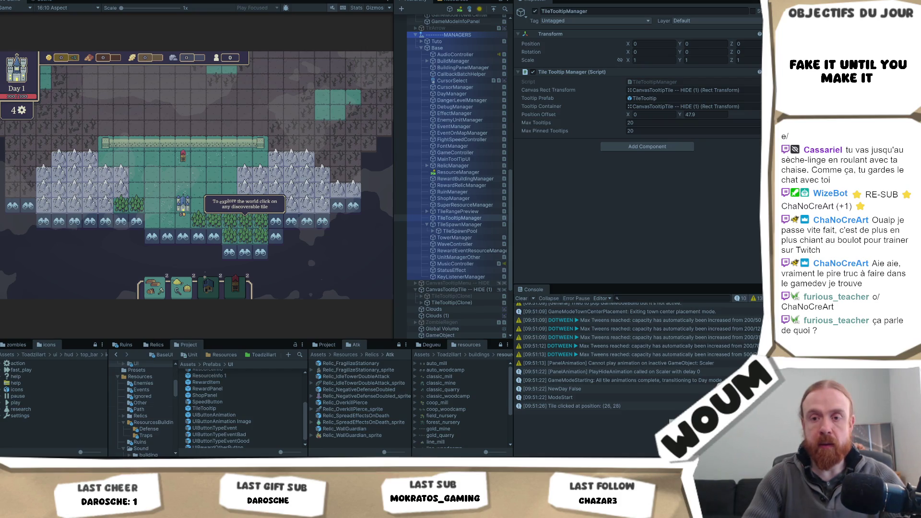
pyautogui.hotkey('alt', 'Tab')
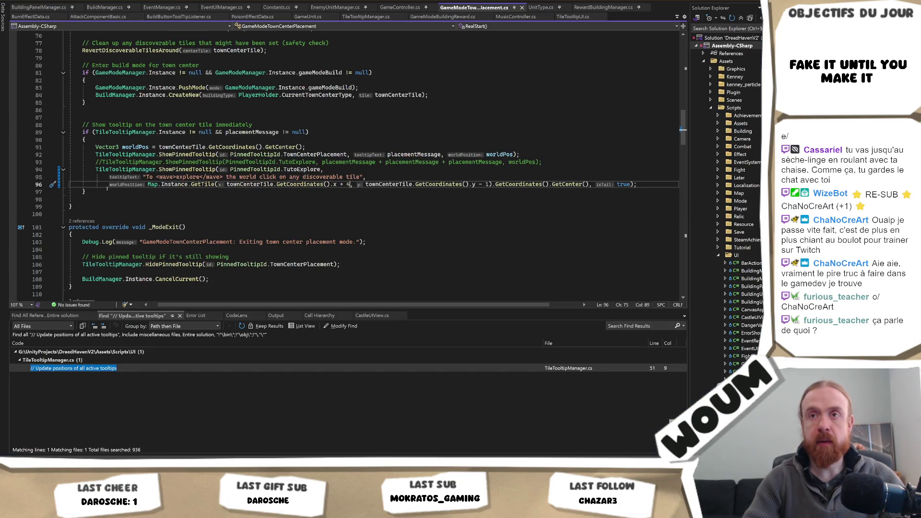
pyautogui.moveTo(93, 169); pyautogui.dragTo(66, 193)
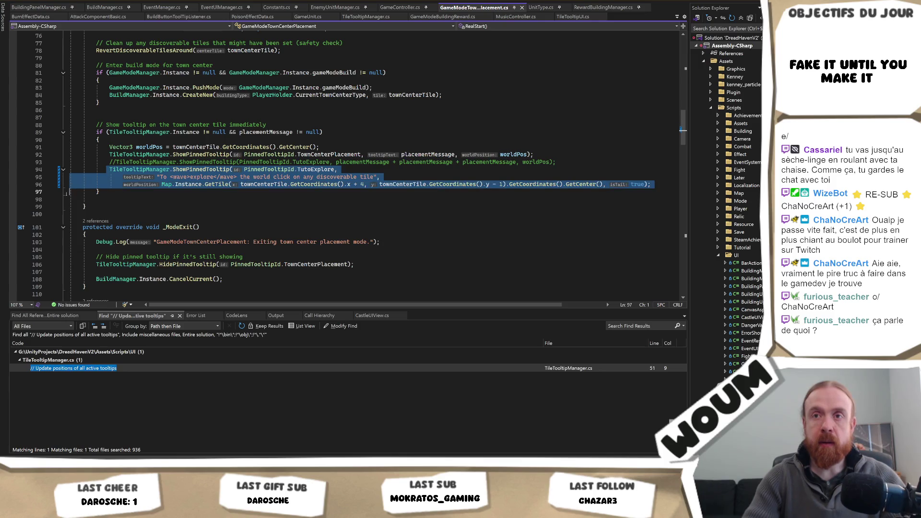
pyautogui.hotkey('alt', 'Tab')
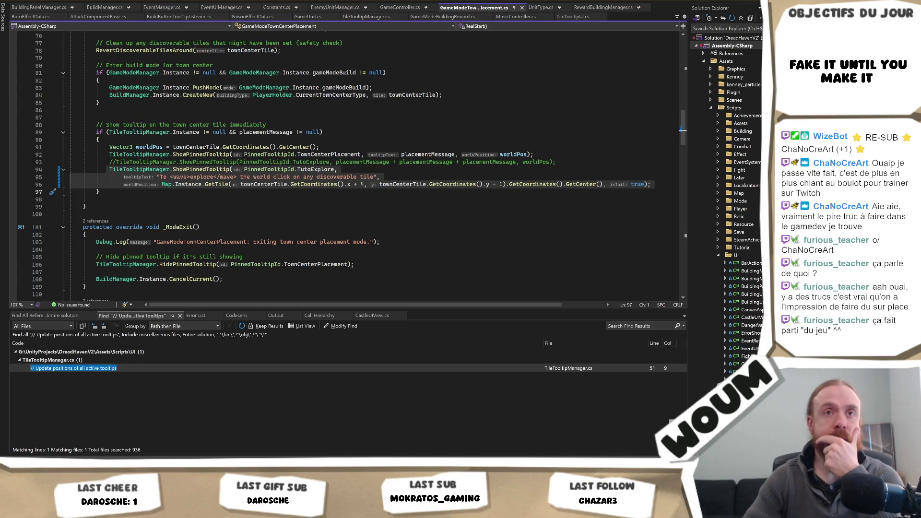
pyautogui.press('Escape')
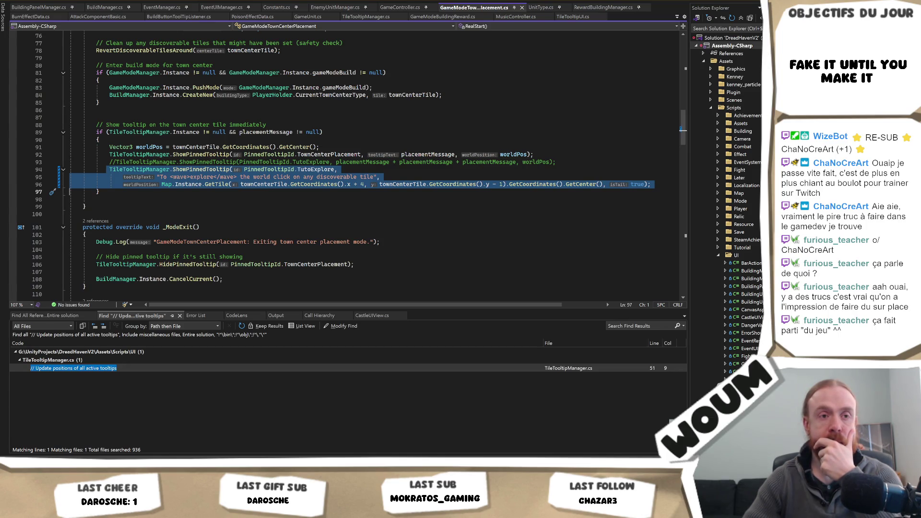
pyautogui.click(394, 154)
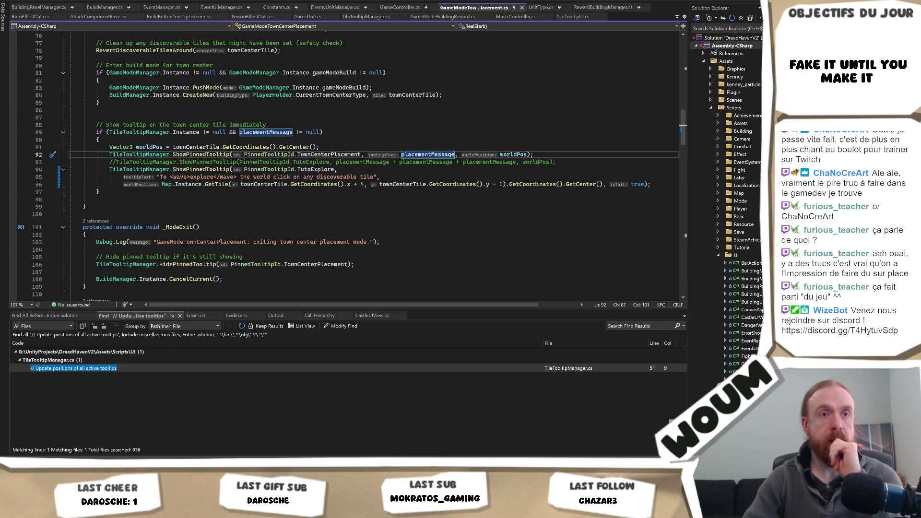
pyautogui.hotkey('alt', 'Tab')
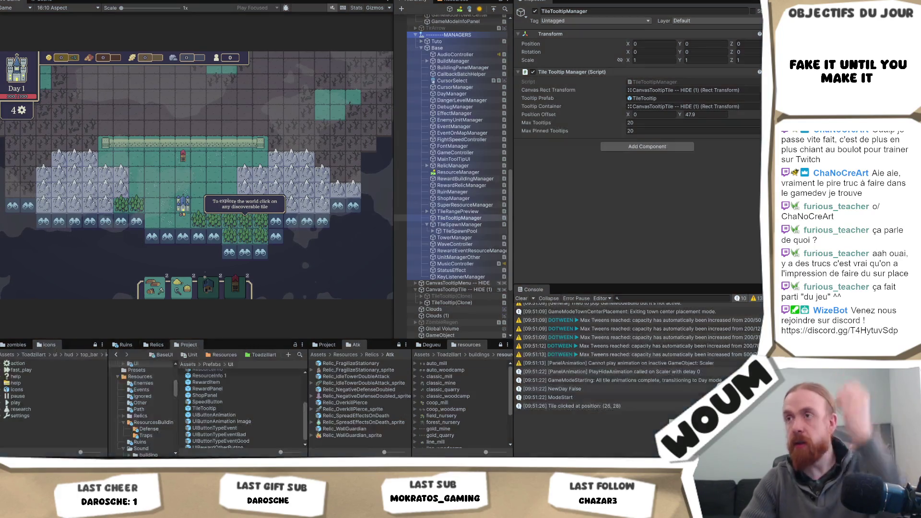
# Add one empty entry to EventOnMapManager's Start Event Sequence list.
pyautogui.click(480, 133)
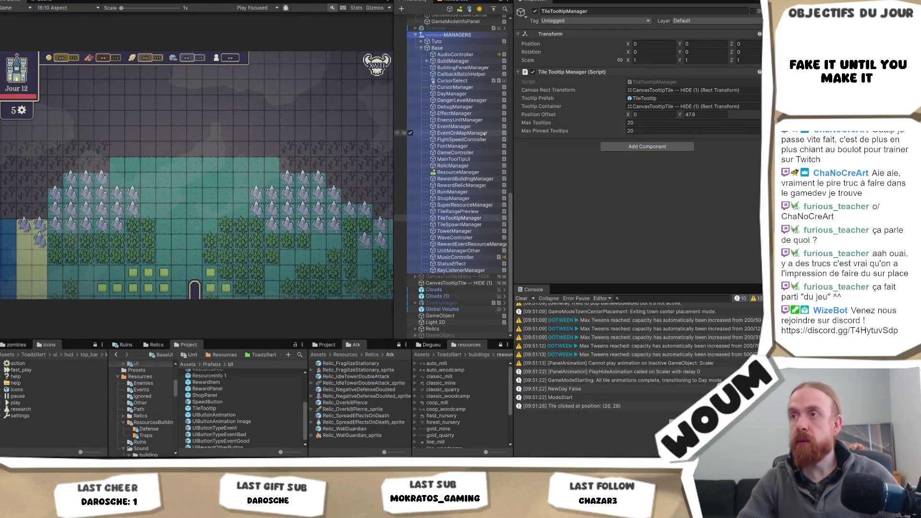
pyautogui.click(548, 117)
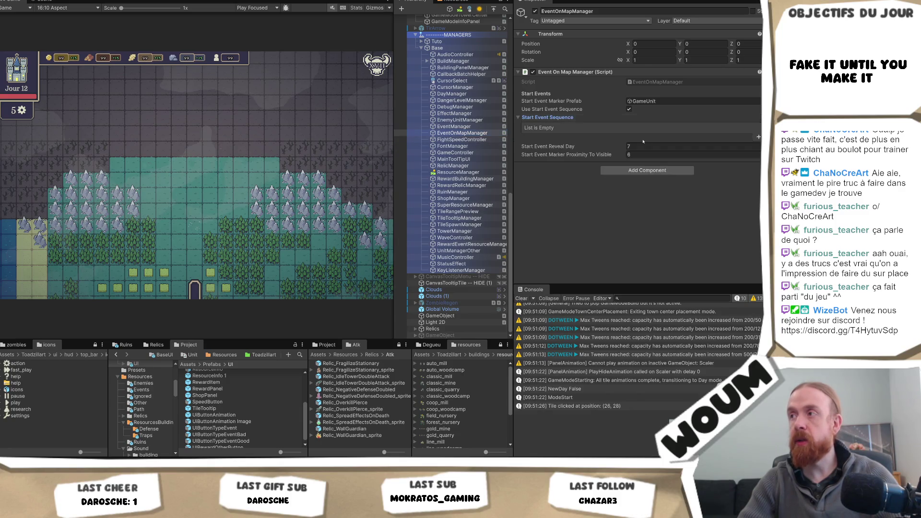
pyautogui.click(758, 137)
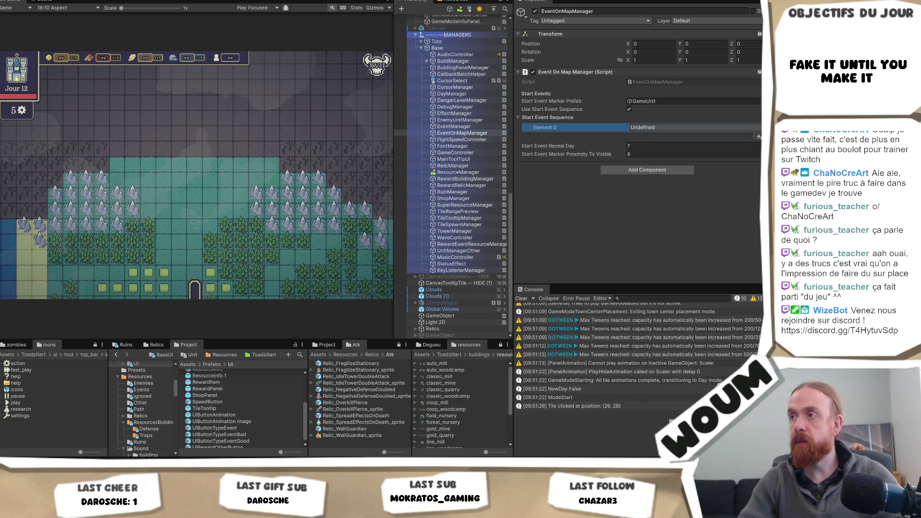
pyautogui.click(693, 126)
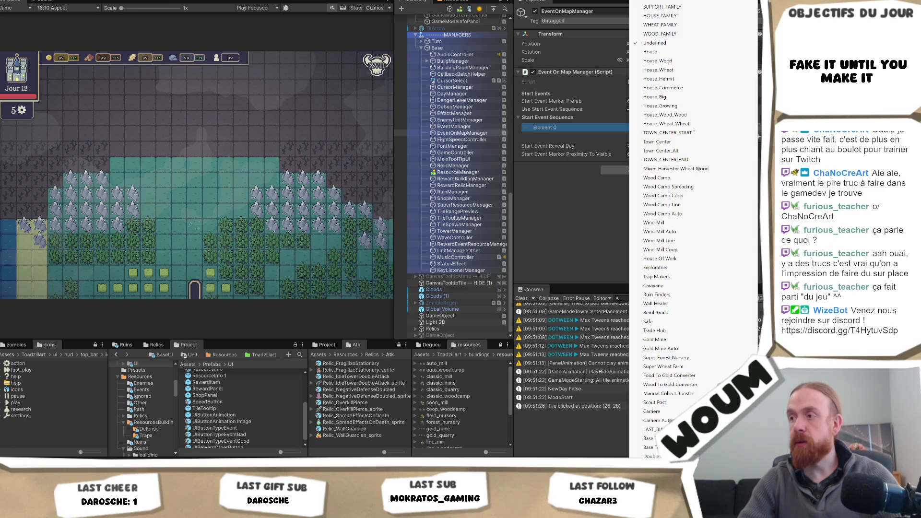
pyautogui.press('Escape')
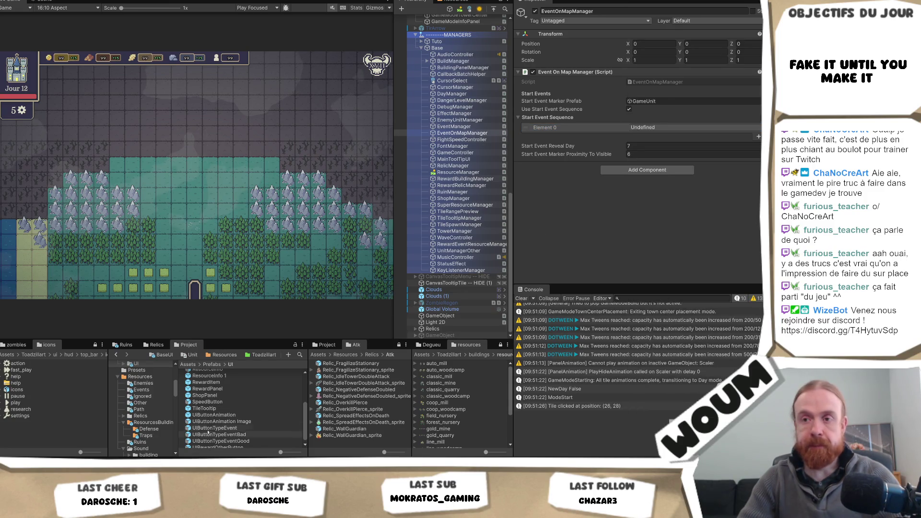
# Review the Tower_ArcaneSpire event's choices in Resources/Events, then reselect EventOnMapManager.
pyautogui.click(141, 389)
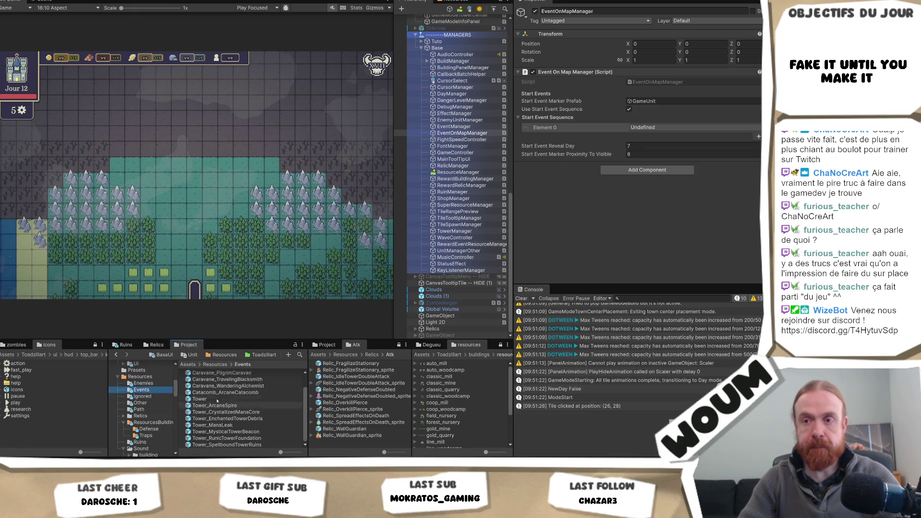
pyautogui.click(237, 406)
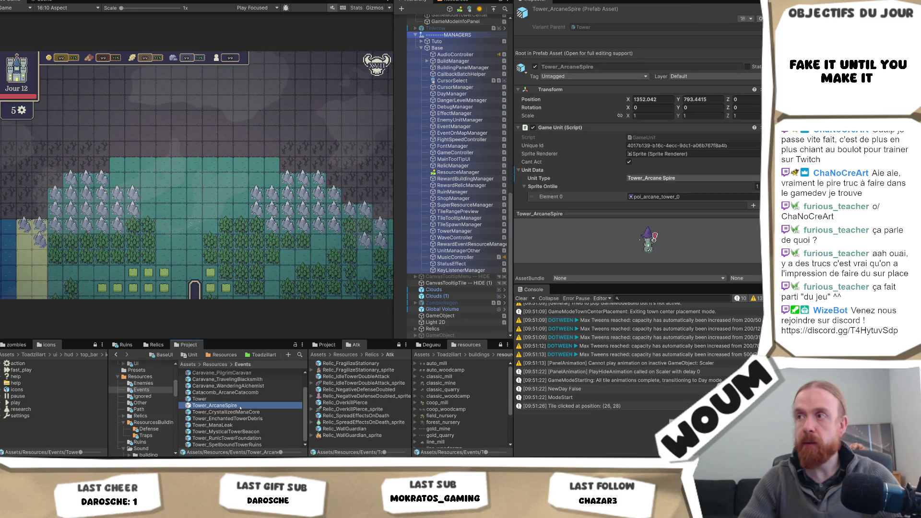
pyautogui.scroll(-8, 648, 123)
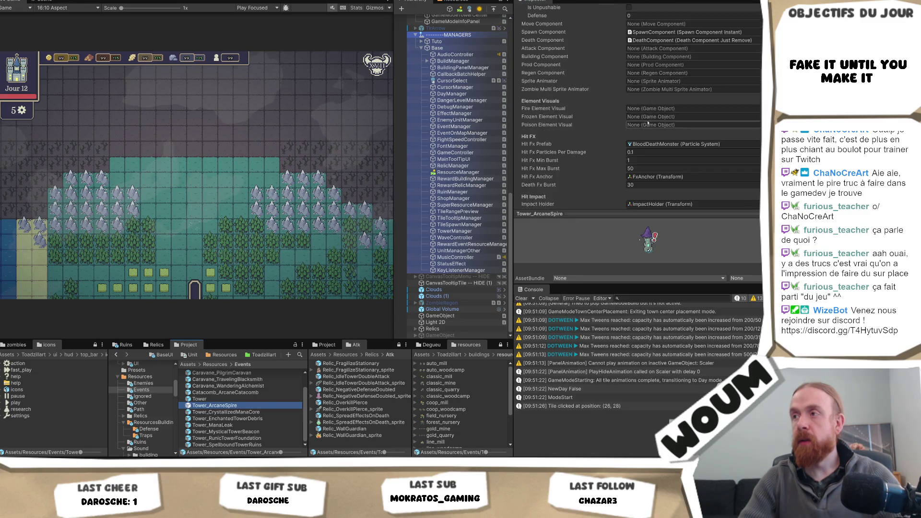
pyautogui.scroll(-10, 647, 123)
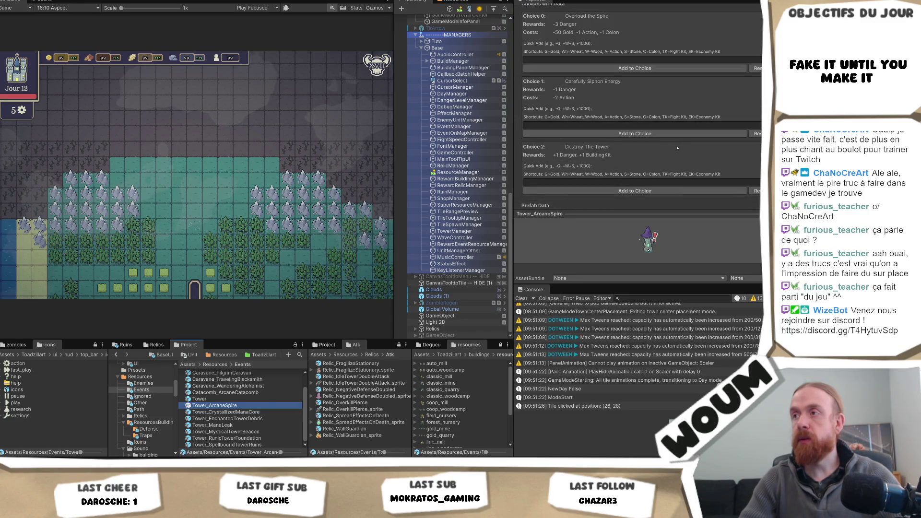
pyautogui.scroll(1, 693, 166)
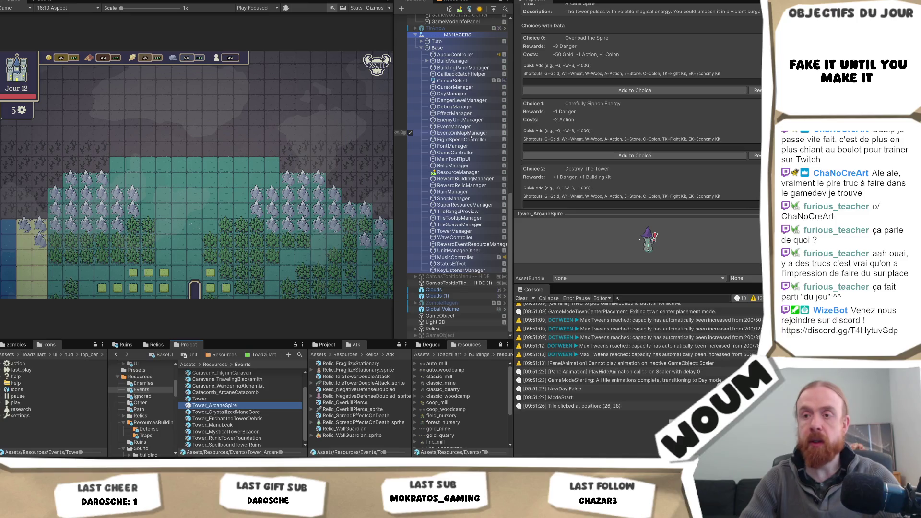
pyautogui.click(463, 134)
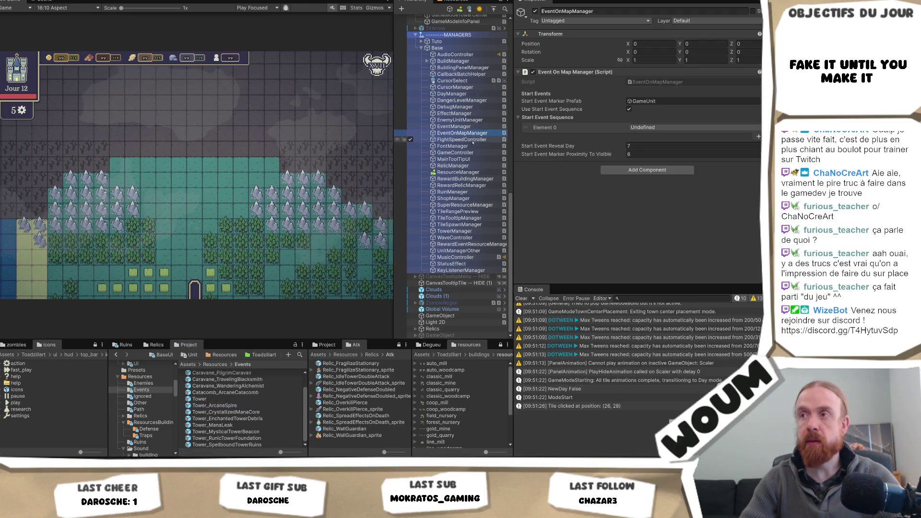
# Set Element 0 to Tower_Arcane Spire and add a second sequence entry.
pyautogui.click(682, 127)
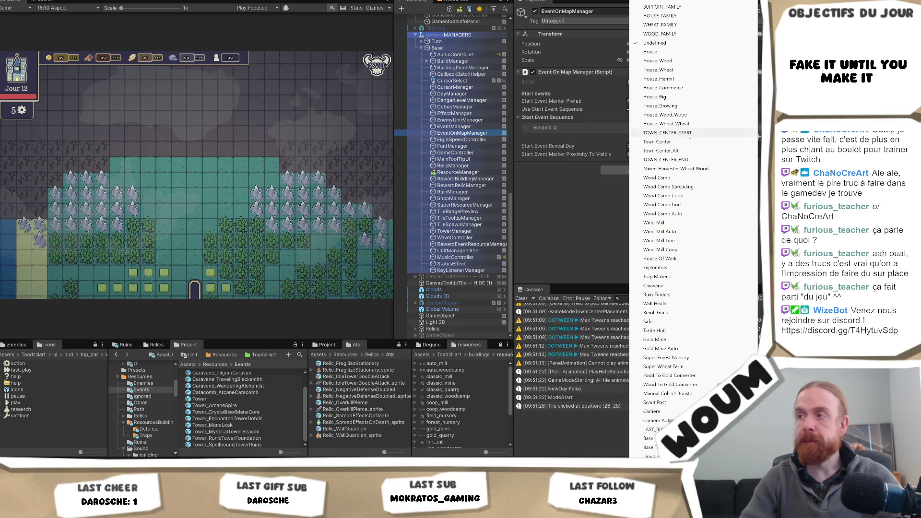
pyautogui.scroll(-10, 713, 299)
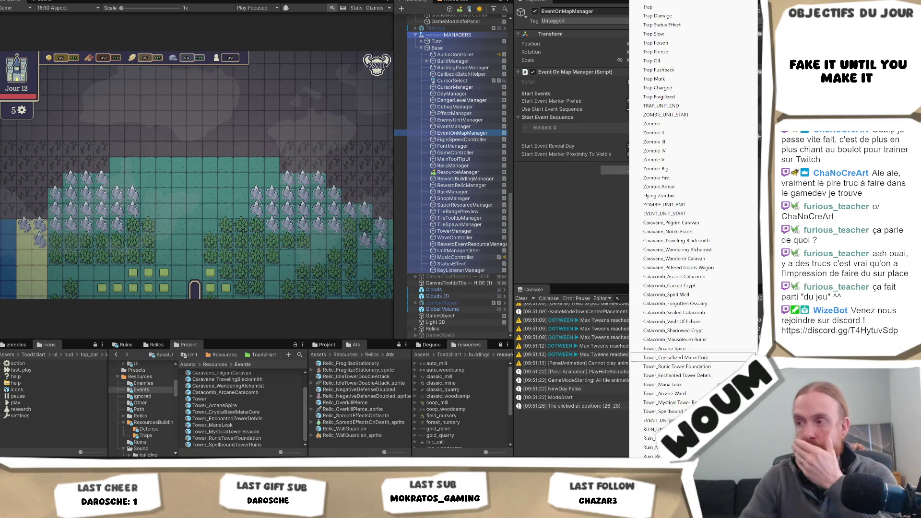
pyautogui.click(676, 348)
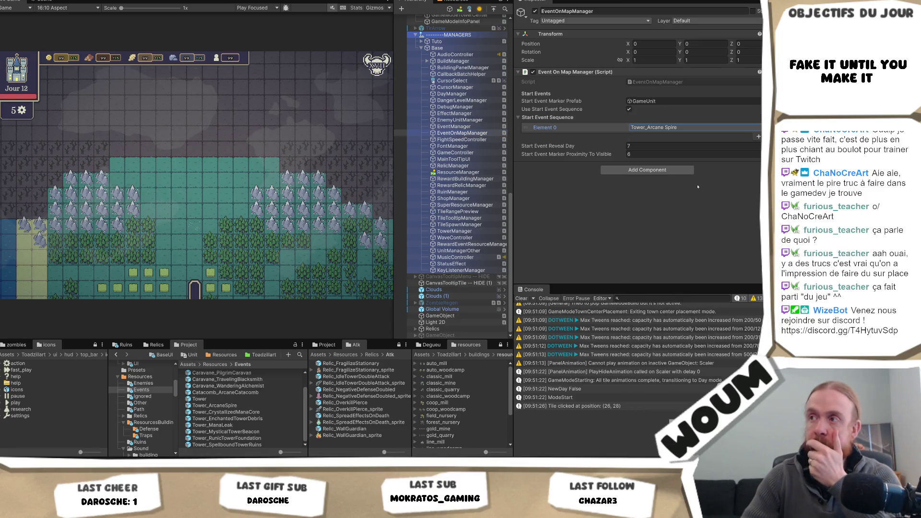
pyautogui.click(757, 136)
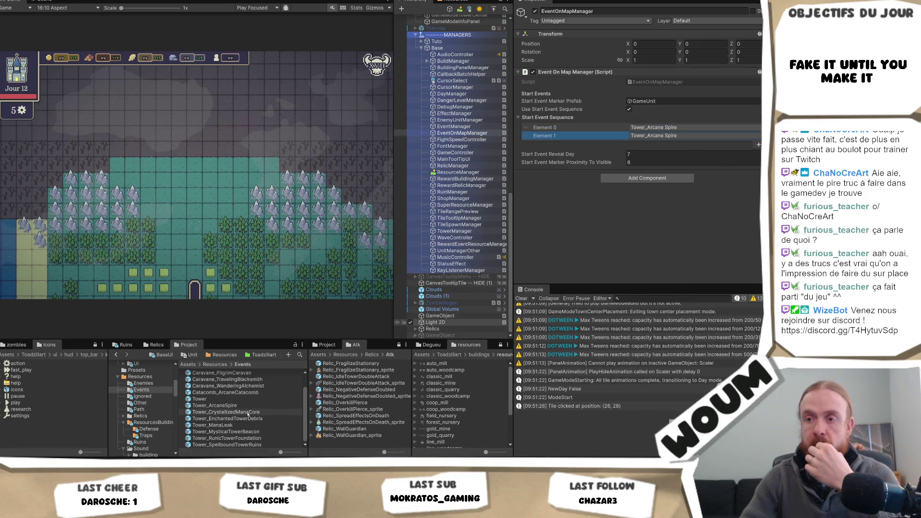
# Scroll through the Tower_CrystallizedManaCore event's three choices in the Inspector.
pyautogui.click(225, 412)
pyautogui.scroll(-10, 737, 188)
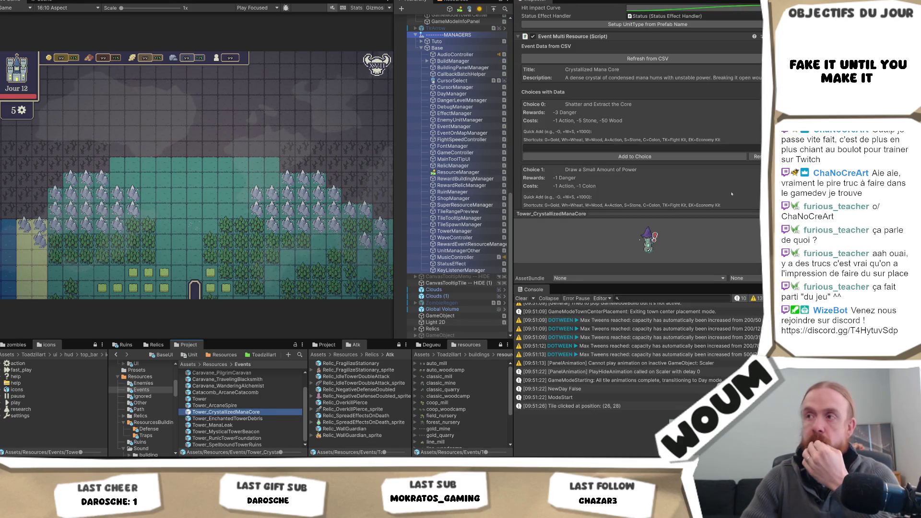
pyautogui.scroll(-2, 731, 193)
pyautogui.scroll(-1, 710, 191)
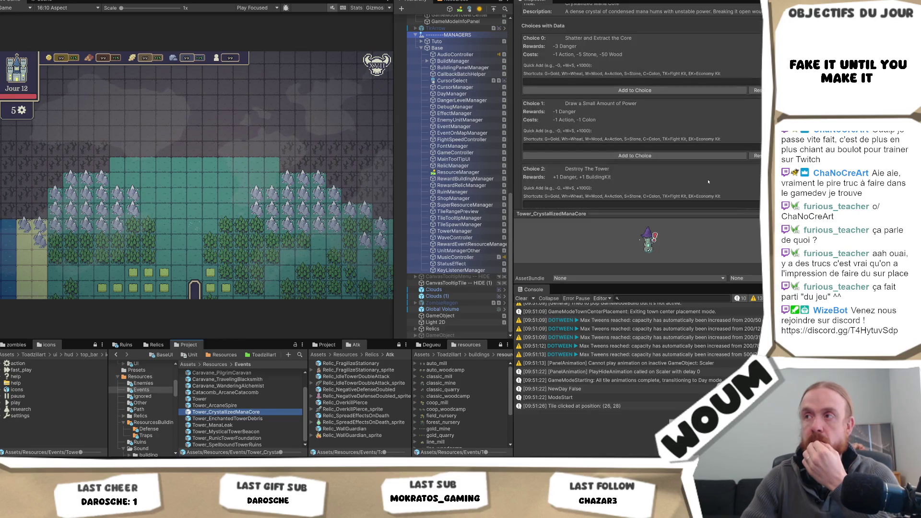
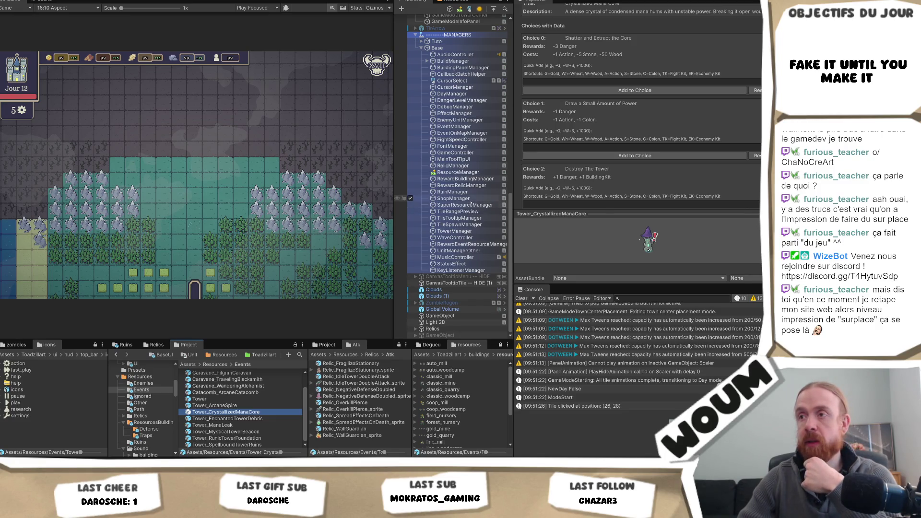
# Inspect the EventOnMapManager settings, then the Enchanted Tower Debris event data.
pyautogui.click(471, 132)
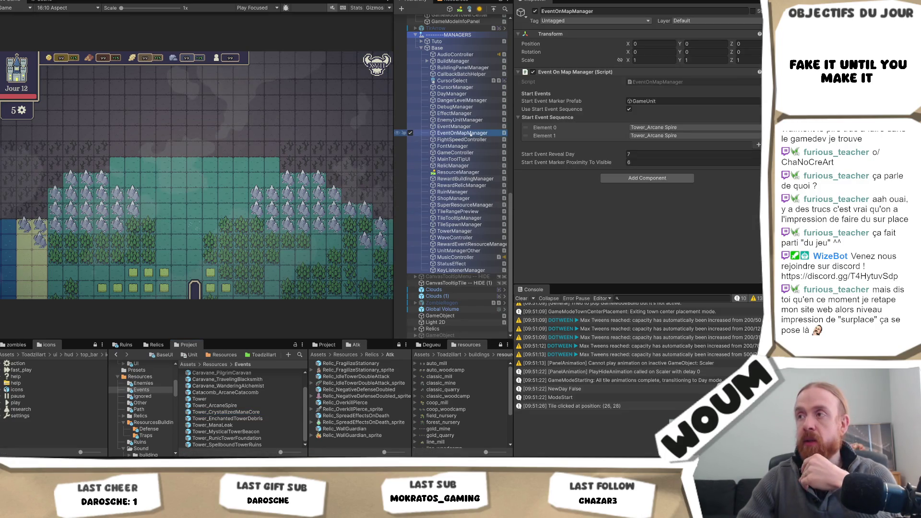
pyautogui.rightClick(470, 133)
pyautogui.press('Escape')
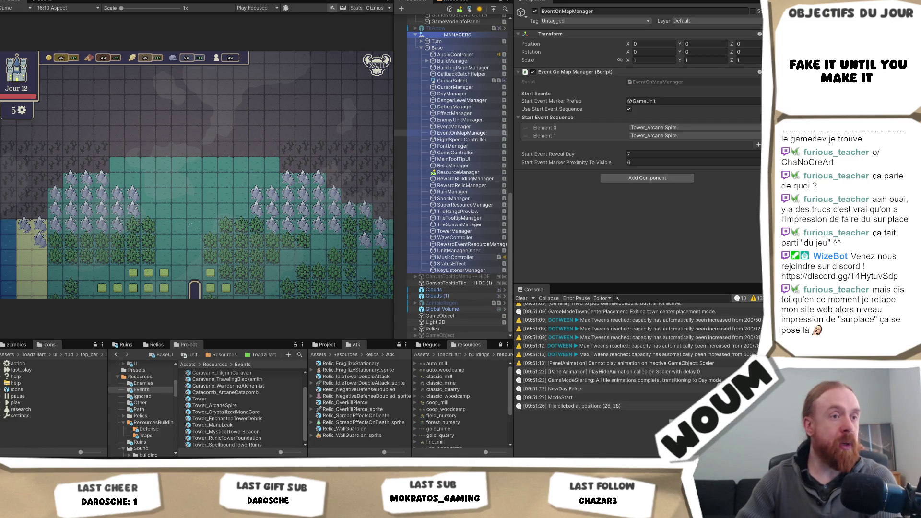
pyautogui.click(244, 419)
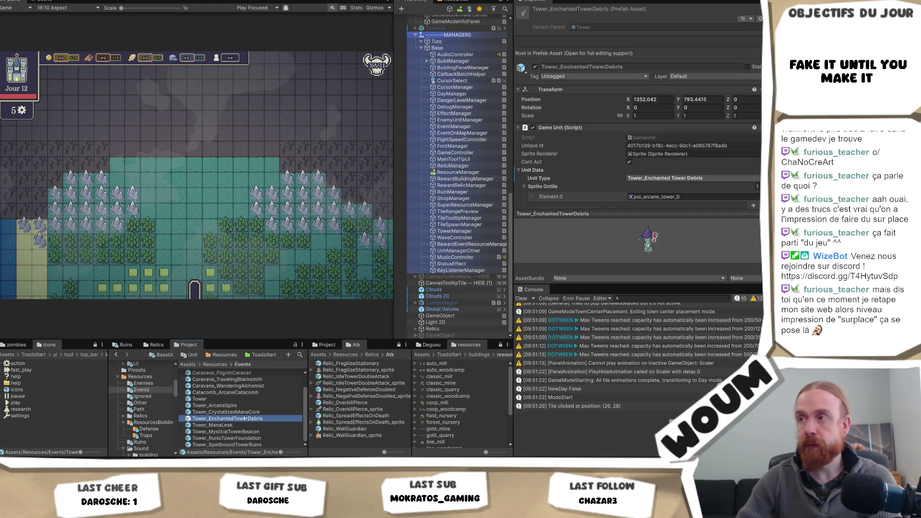
pyautogui.scroll(-10, 739, 146)
pyautogui.scroll(-6, 739, 146)
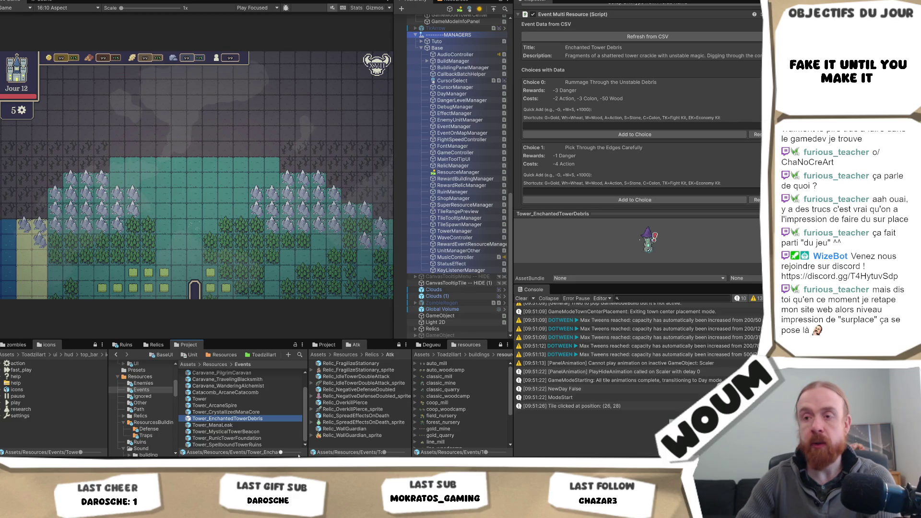
# Review the Mana Leak, Arcane Spire, Mystical Tower Beacon, Runic Tower Foundation and Spellbound Tower Ruins event data.
pyautogui.click(231, 426)
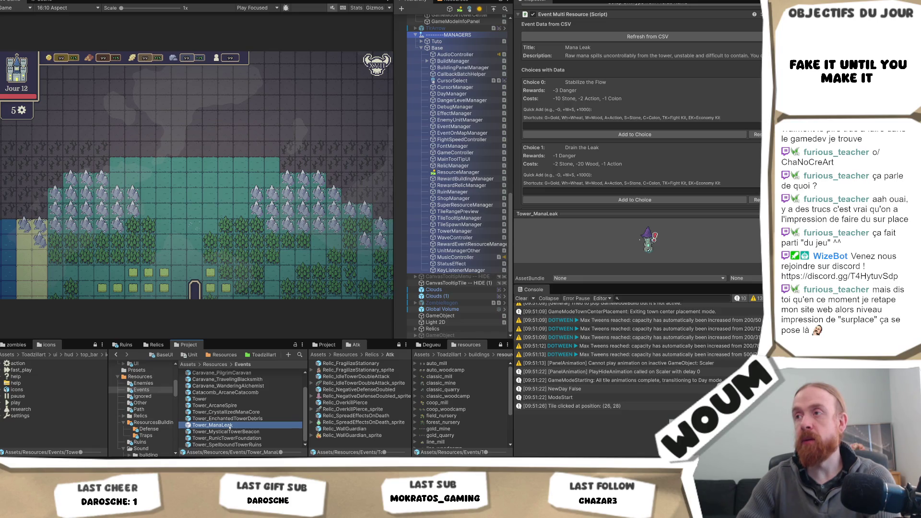
pyautogui.press('Down')
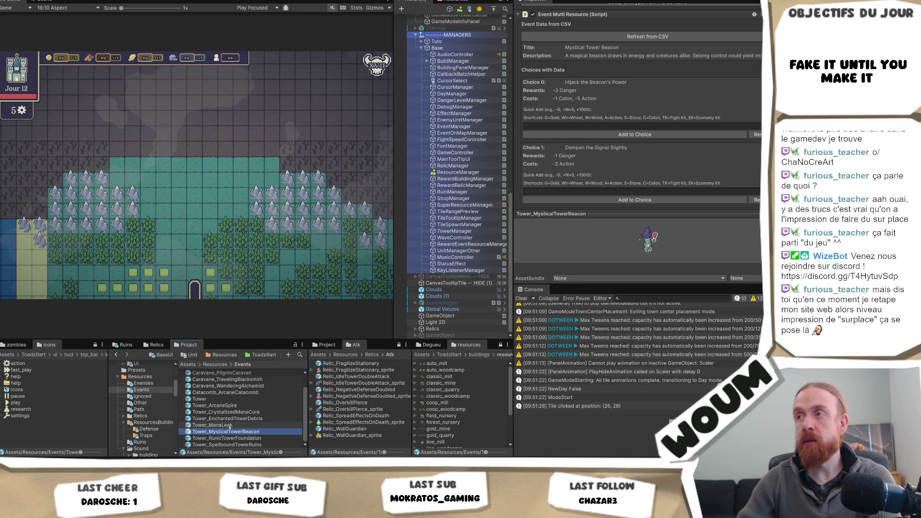
pyautogui.click(233, 406)
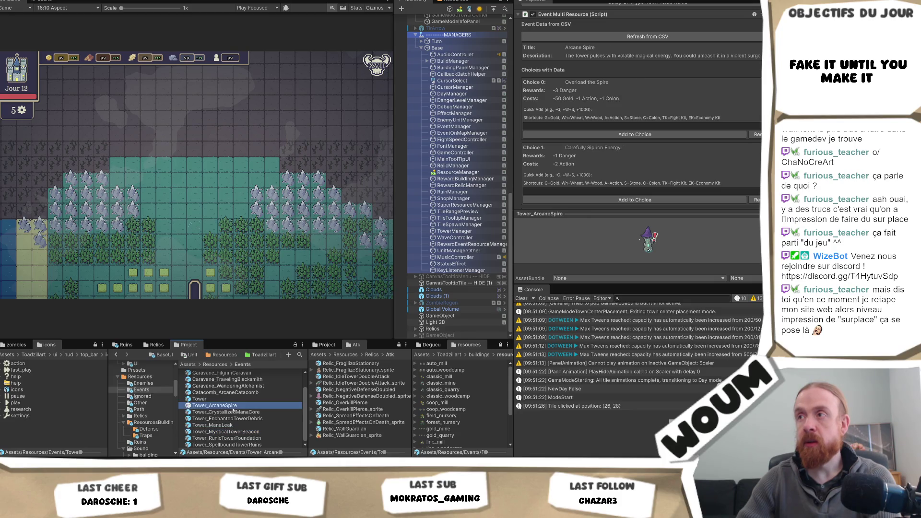
pyautogui.click(236, 425)
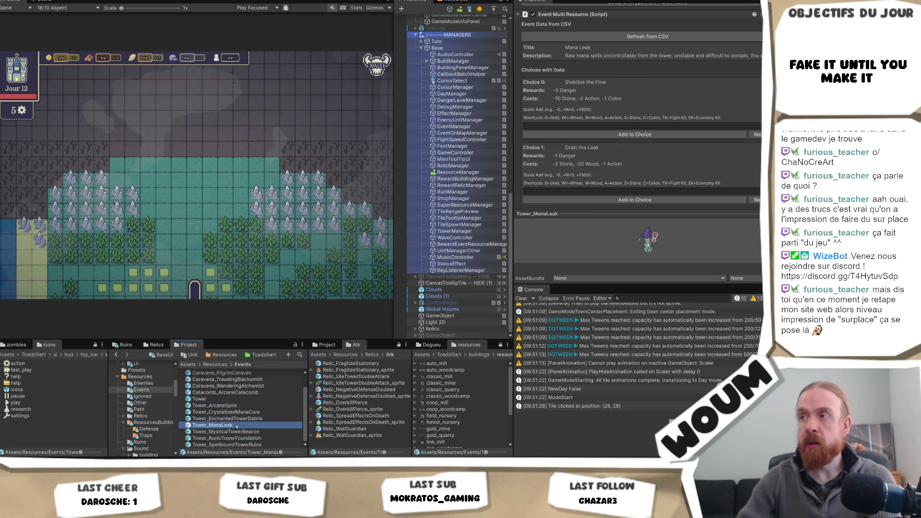
pyautogui.click(235, 432)
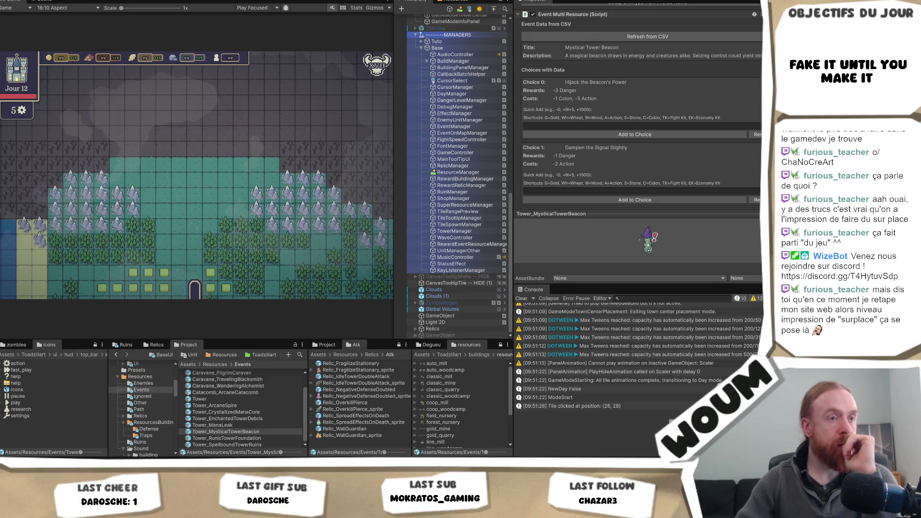
pyautogui.click(257, 439)
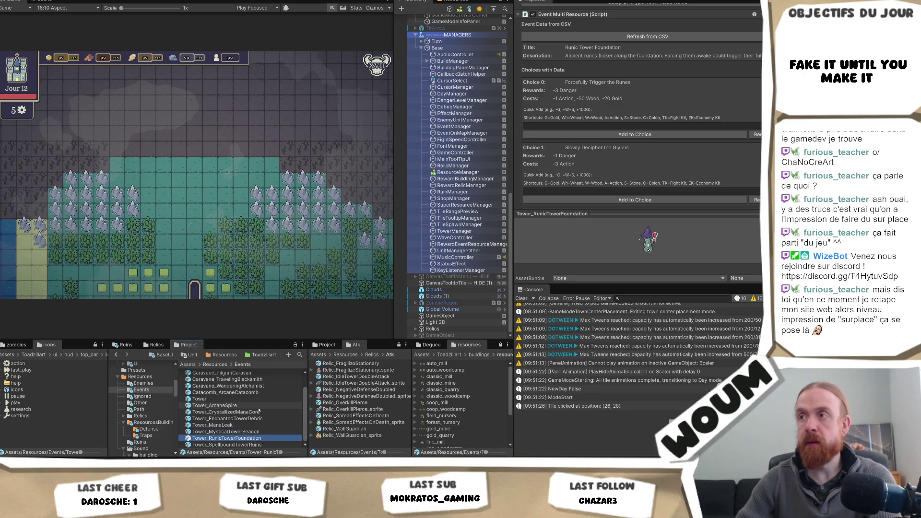
pyautogui.press('Down')
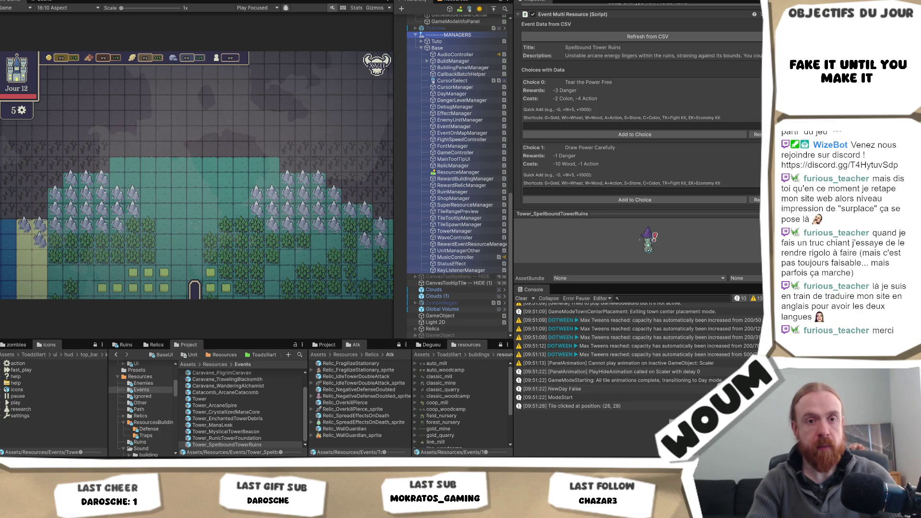
pyautogui.click(226, 445)
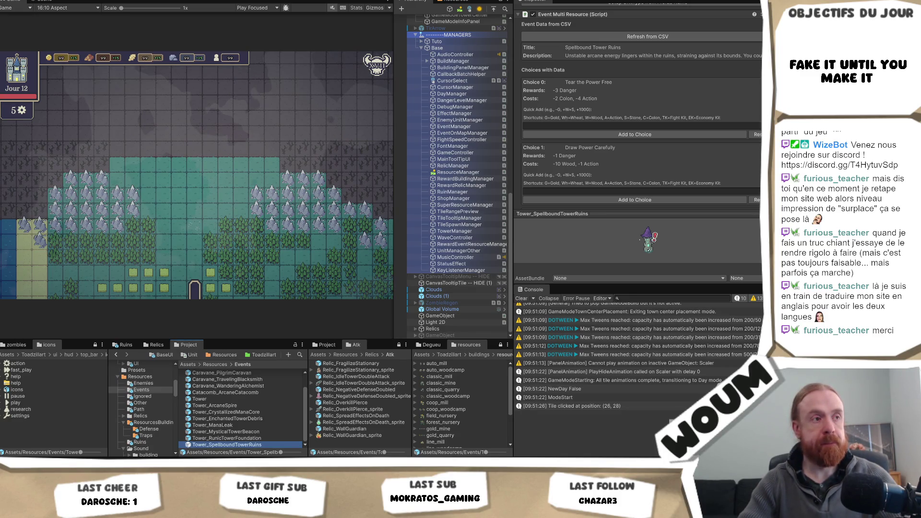
pyautogui.hotkey('alt', 'Tab')
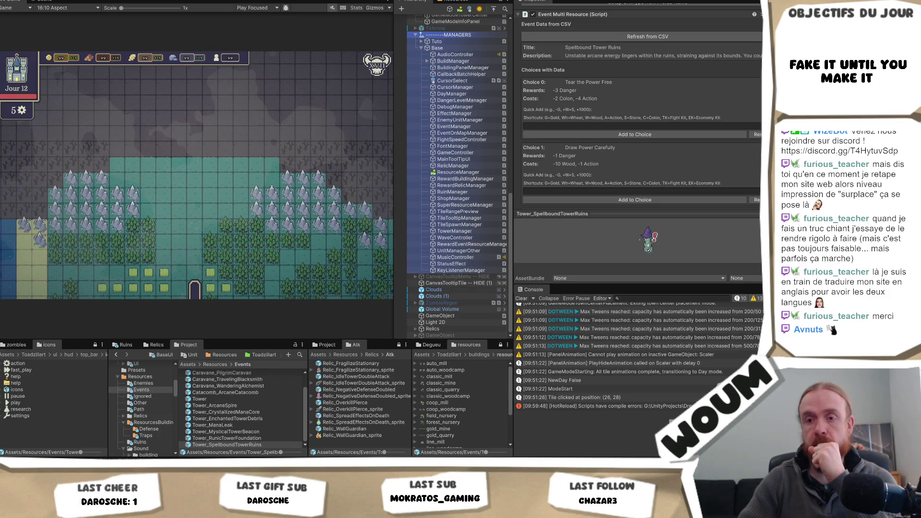
pyautogui.hotkey('alt', 'Tab')
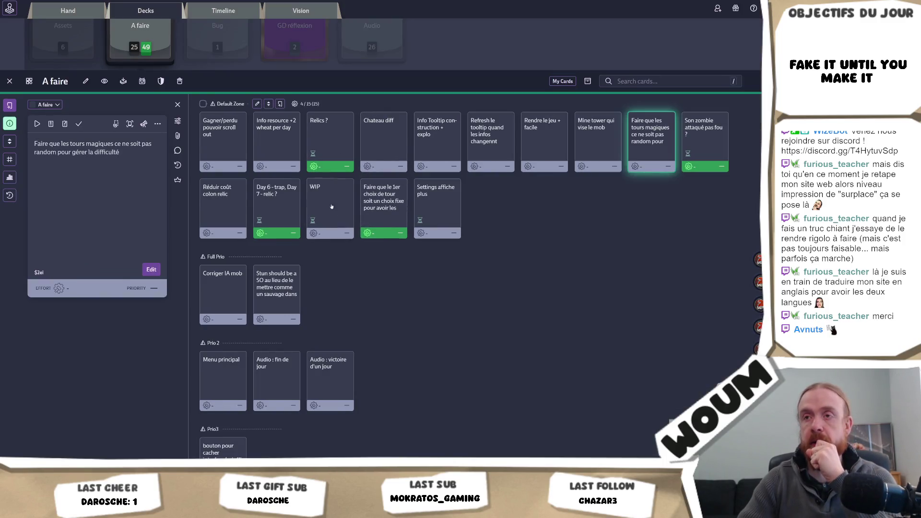
# Check the Settings affiche plus and WIP cards, and mark the magic-towers card as done.
pyautogui.click(417, 212)
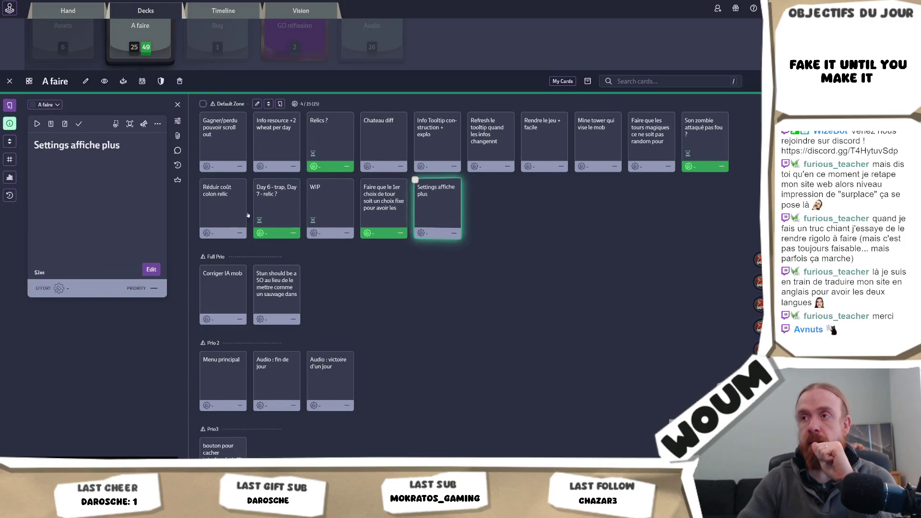
pyautogui.click(316, 204)
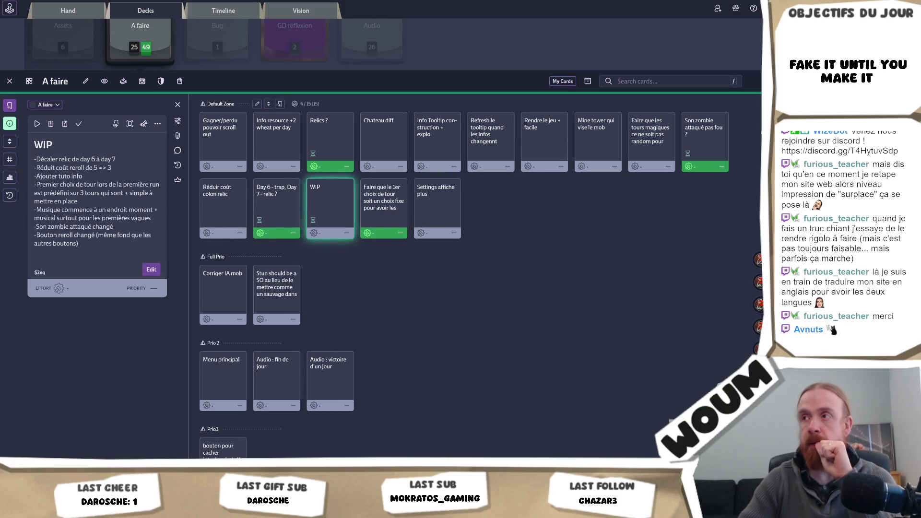
pyautogui.click(645, 147)
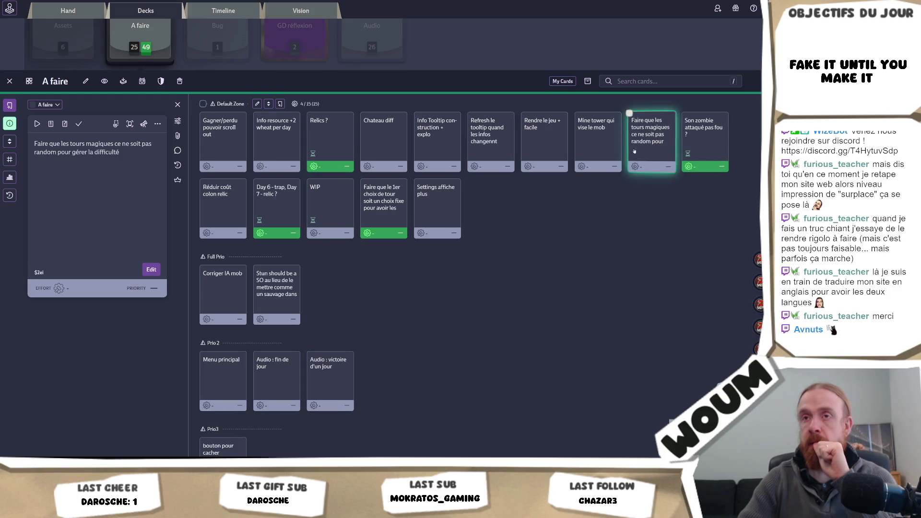
pyautogui.click(79, 124)
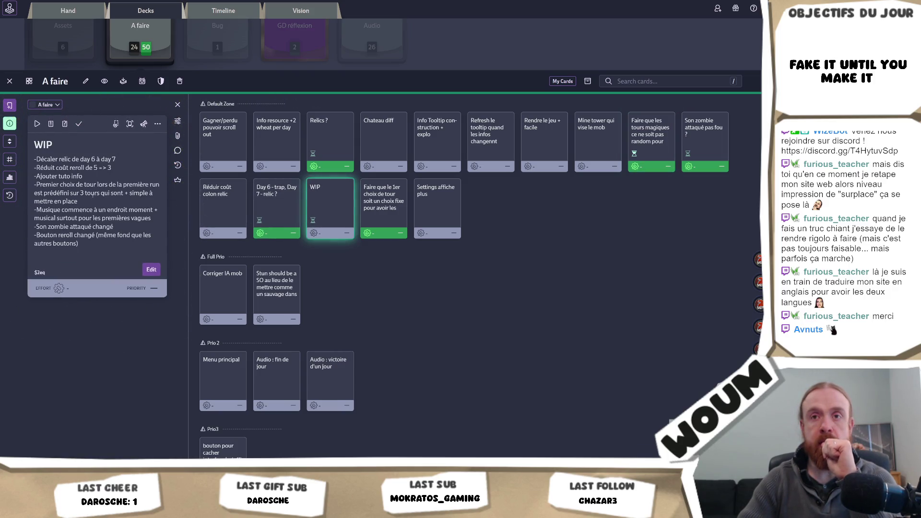
# Add a WIP description line: 'premières arcanes towers montrés sont les + facile (surtout pour réduire de 1)', then save.
pyautogui.doubleClick(88, 238)
pyautogui.click(119, 331)
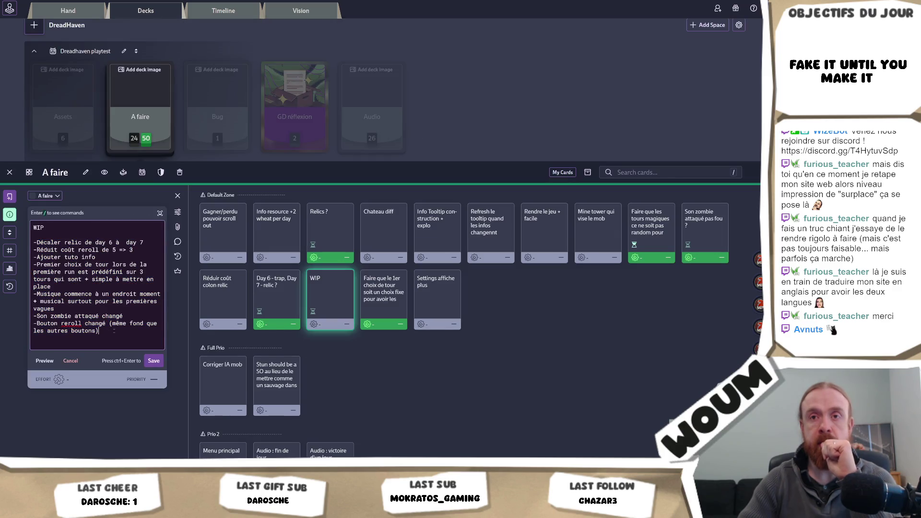
pyautogui.write('-')
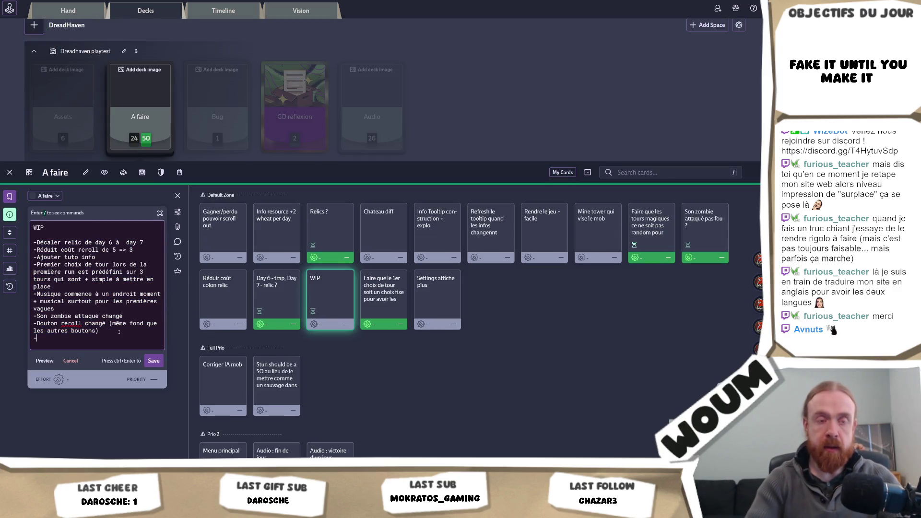
pyautogui.write('L')
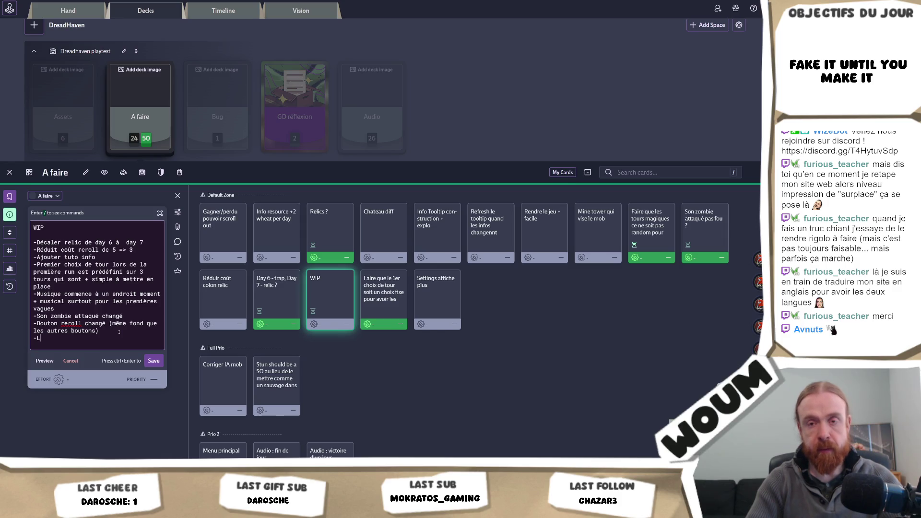
pyautogui.write('es t')
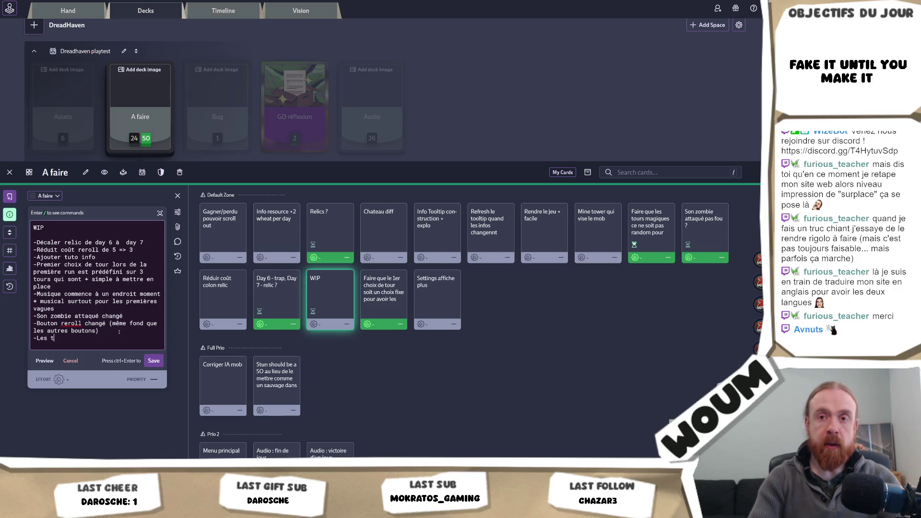
pyautogui.press('BackSpace')
pyautogui.write('arcanes tow')
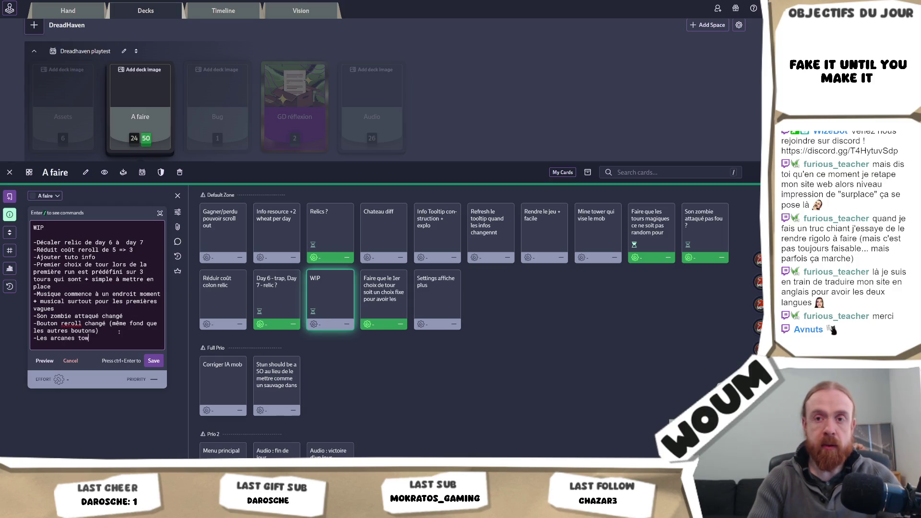
pyautogui.write('ers ont')
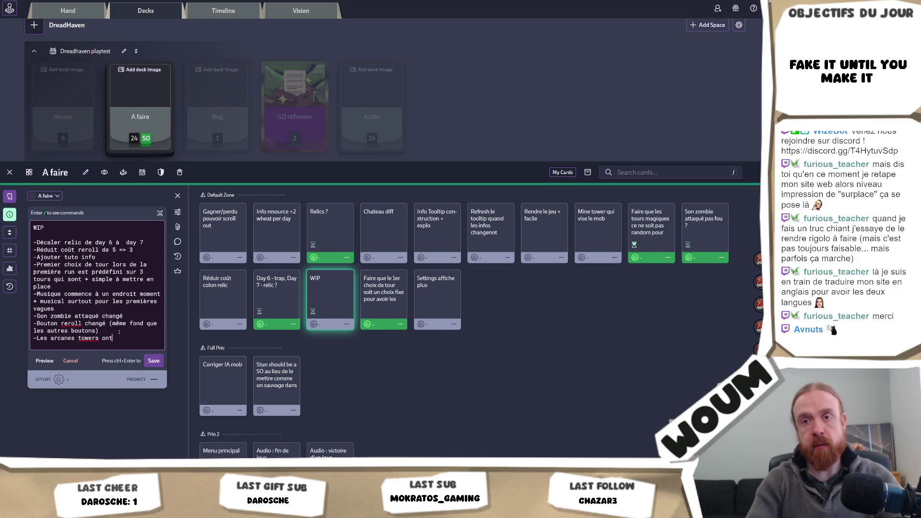
pyautogui.press('BackSpace')
pyautogui.press('BackSpace')
pyautogui.press('BackSpace')
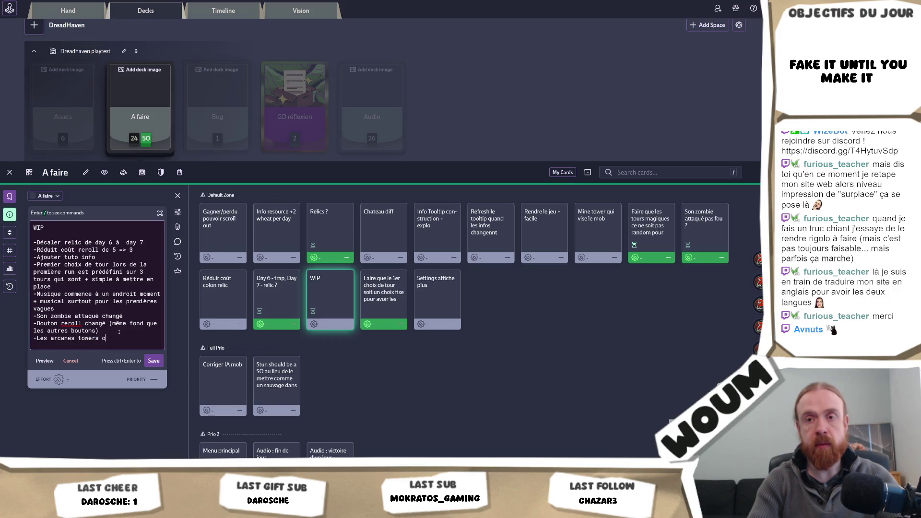
pyautogui.write('premi')
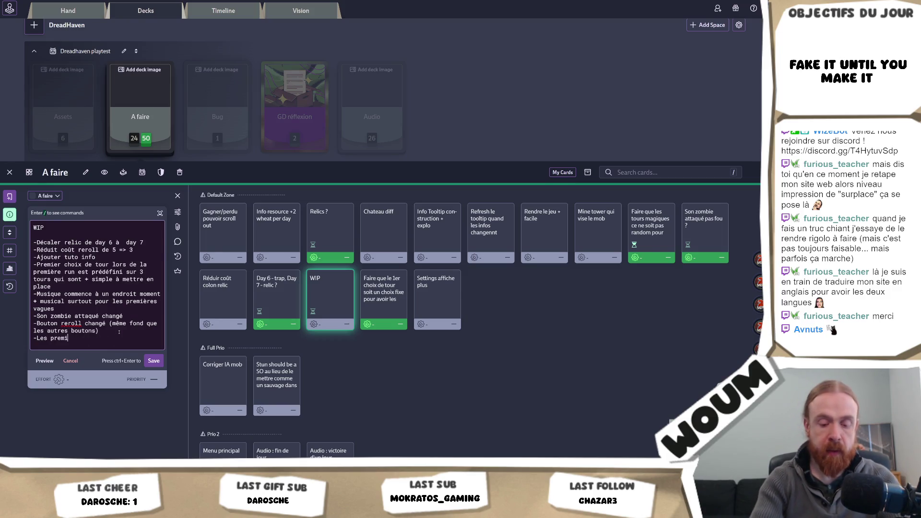
pyautogui.write('ères arcanes to')
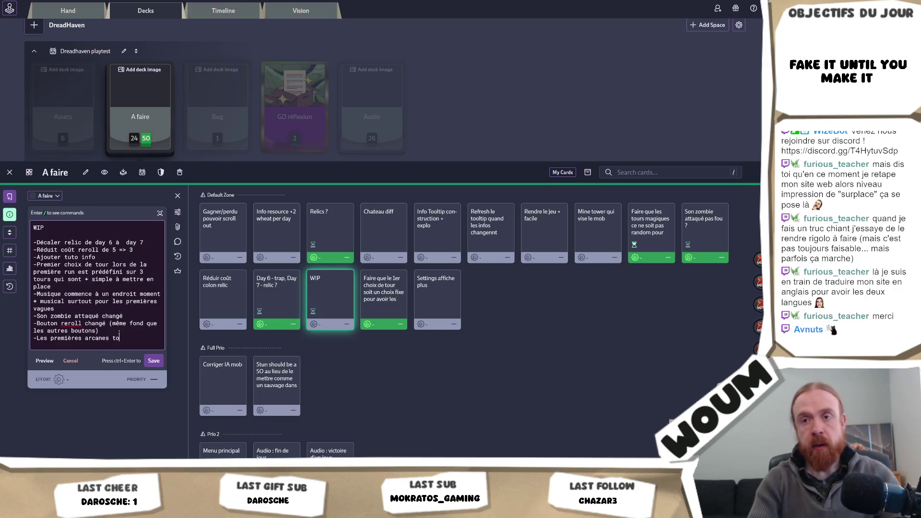
pyautogui.write('wers mo')
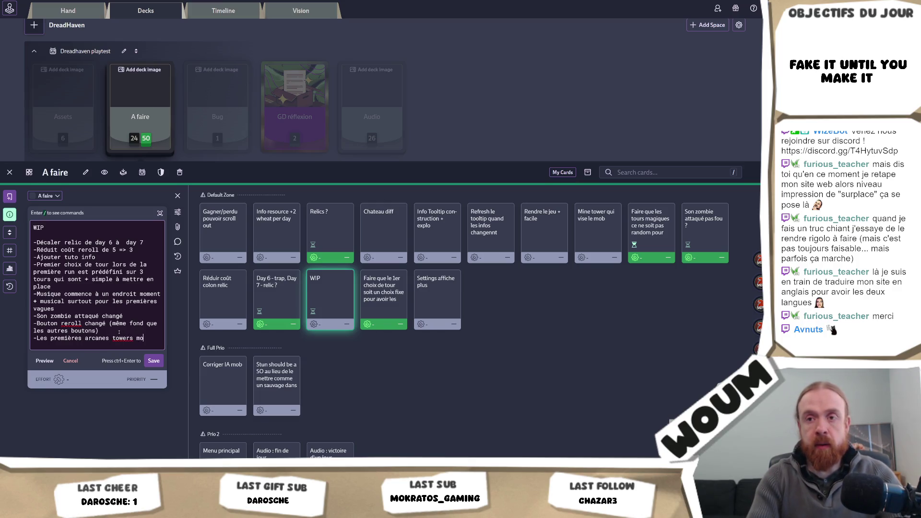
pyautogui.write('ntrés sont le')
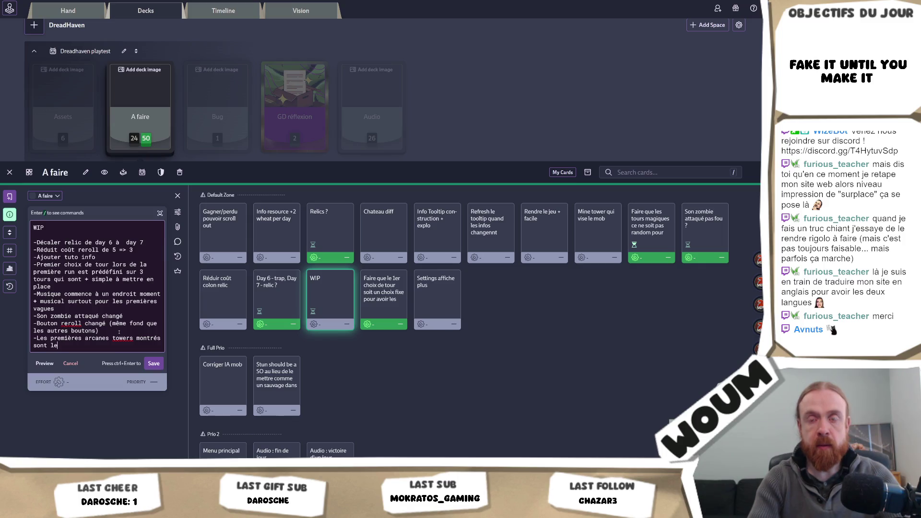
pyautogui.write('s + facile (s')
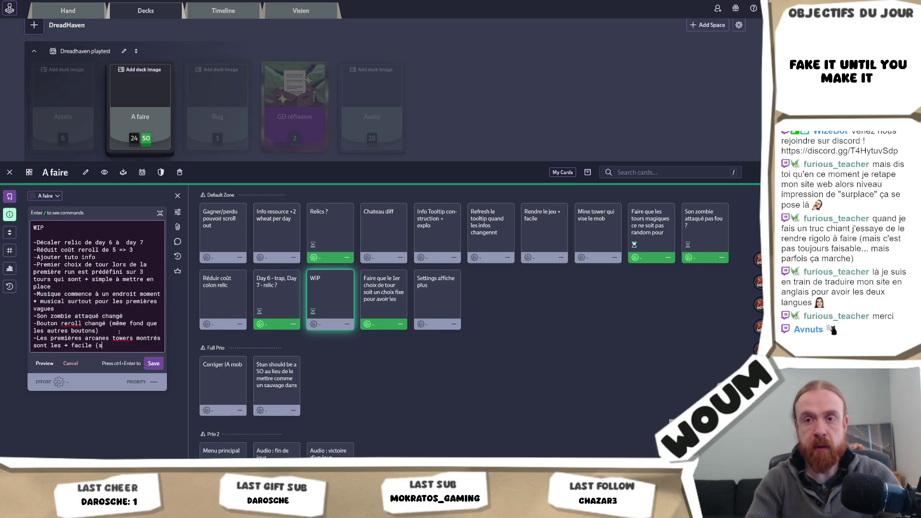
pyautogui.write('urtout pour rédu')
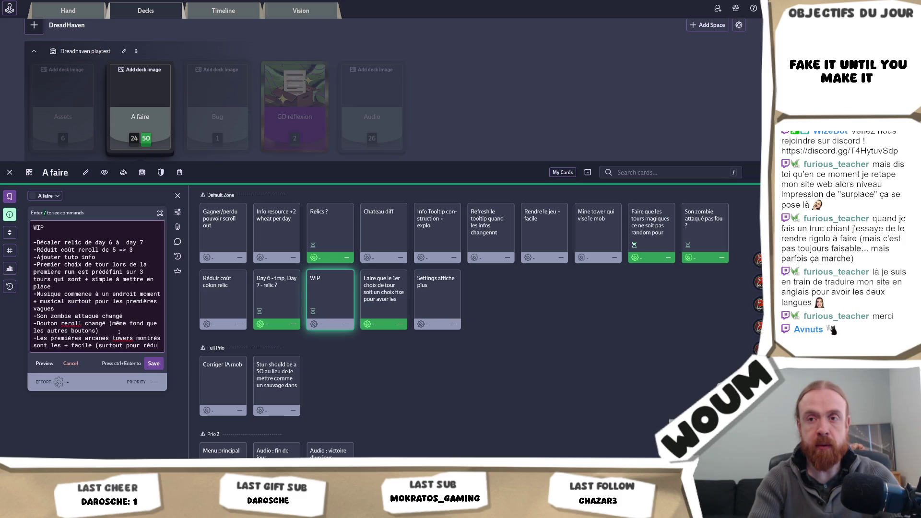
pyautogui.write('ire de 1)')
pyautogui.scroll(1, 120, 332)
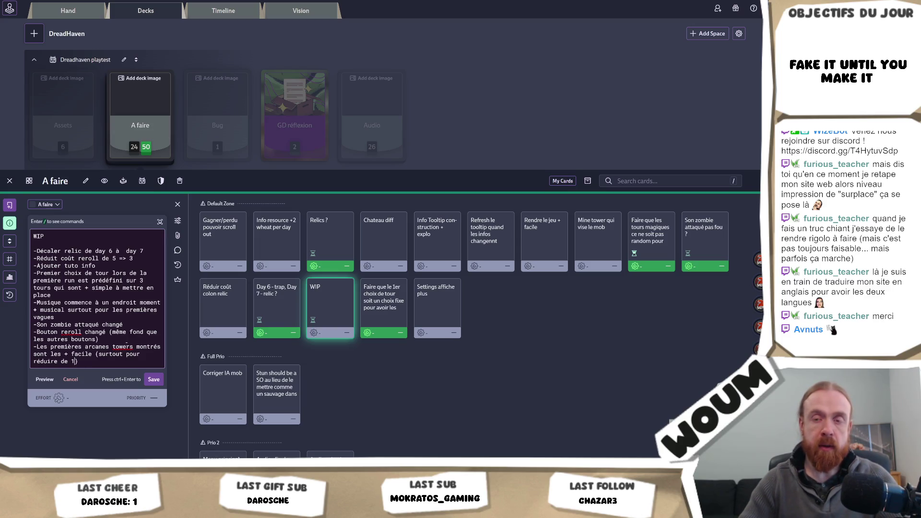
pyautogui.click(153, 379)
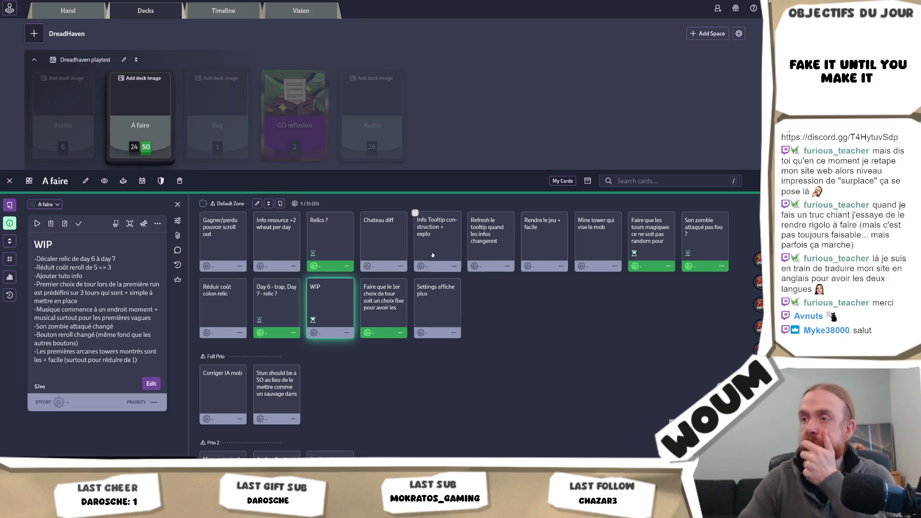
# Mark the 'Refresh le tooltip' card as done.
pyautogui.click(433, 255)
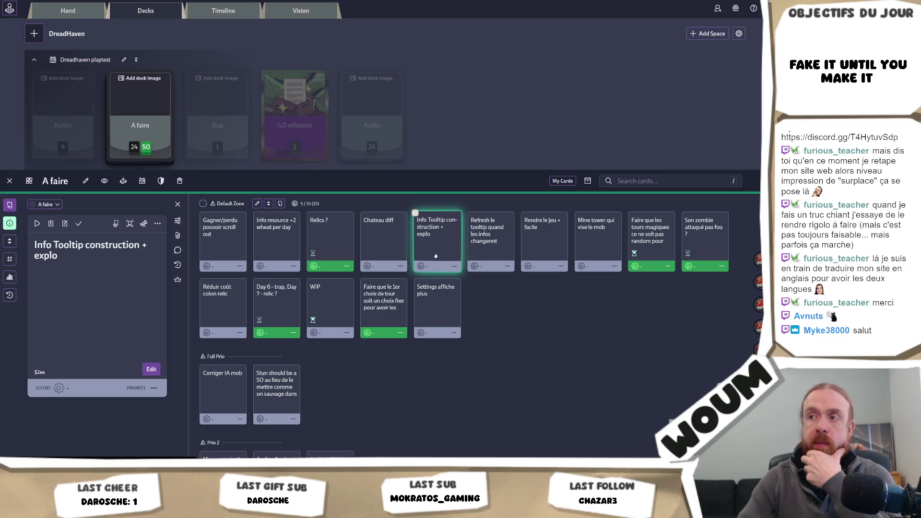
pyautogui.click(489, 259)
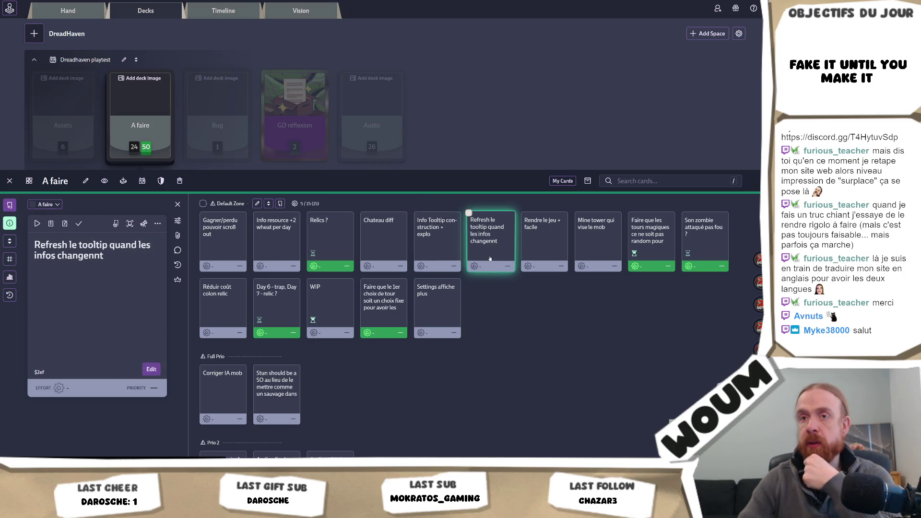
pyautogui.click(80, 224)
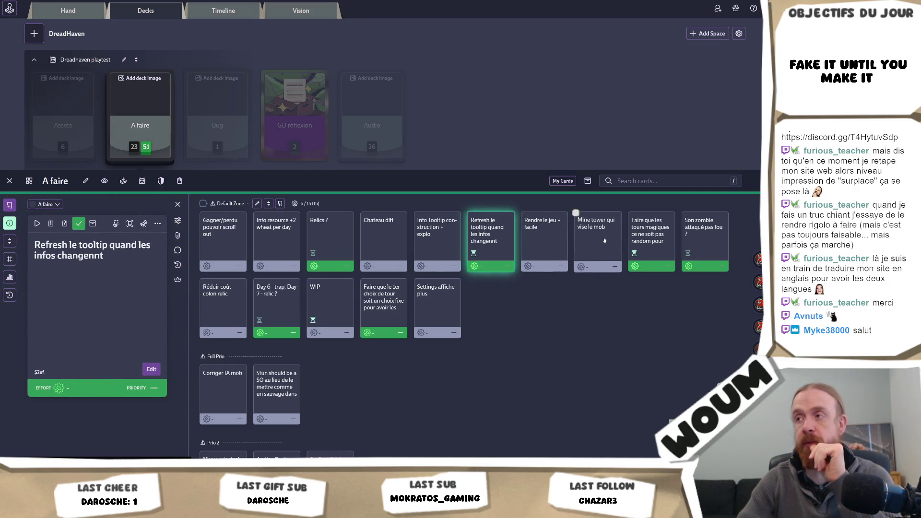
# Open the Mine tower qui vise le mob card, then dismiss the game's Welcome message in Unity.
pyautogui.click(604, 240)
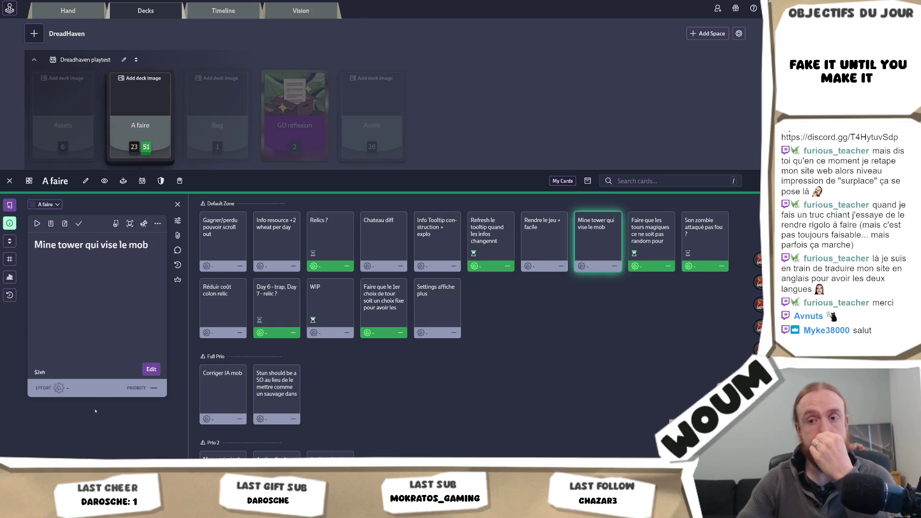
pyautogui.hotkey('alt', 'Tab')
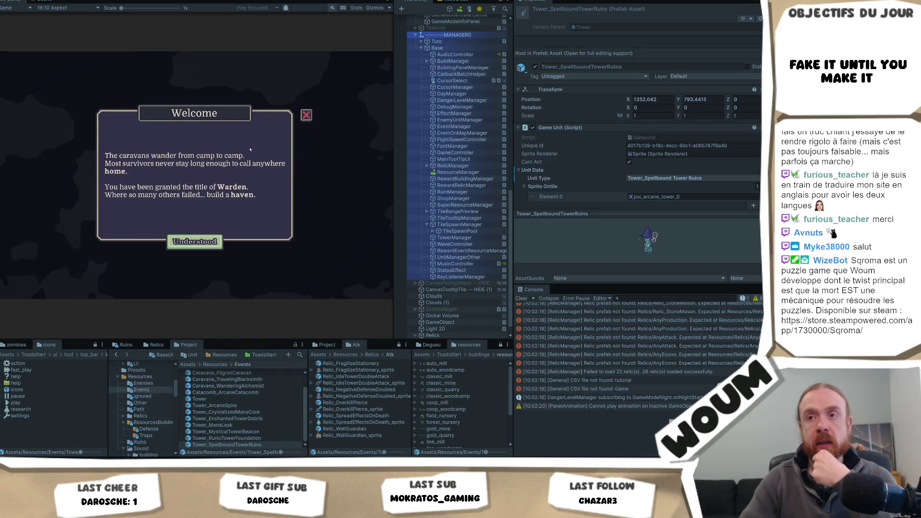
pyautogui.click(212, 242)
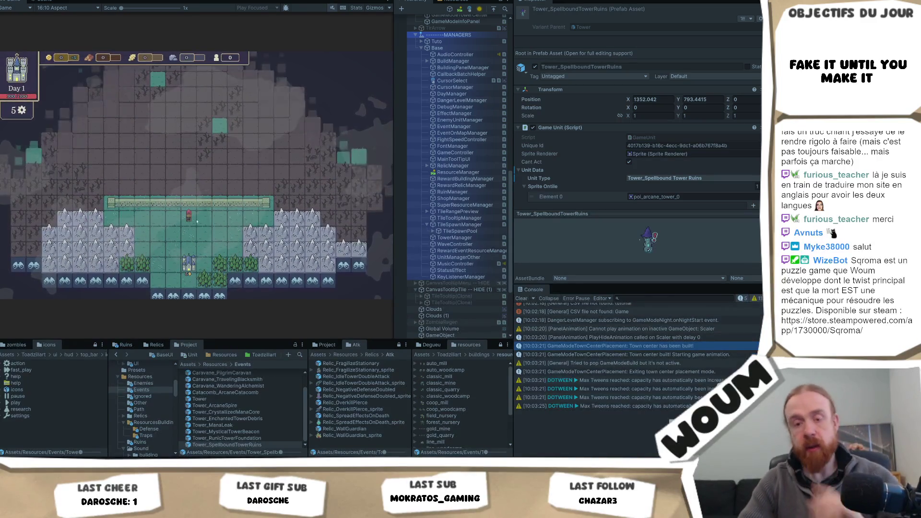
# Dismiss the tutorial message, playtest the new run, then return to the Codecks board.
pyautogui.click(211, 243)
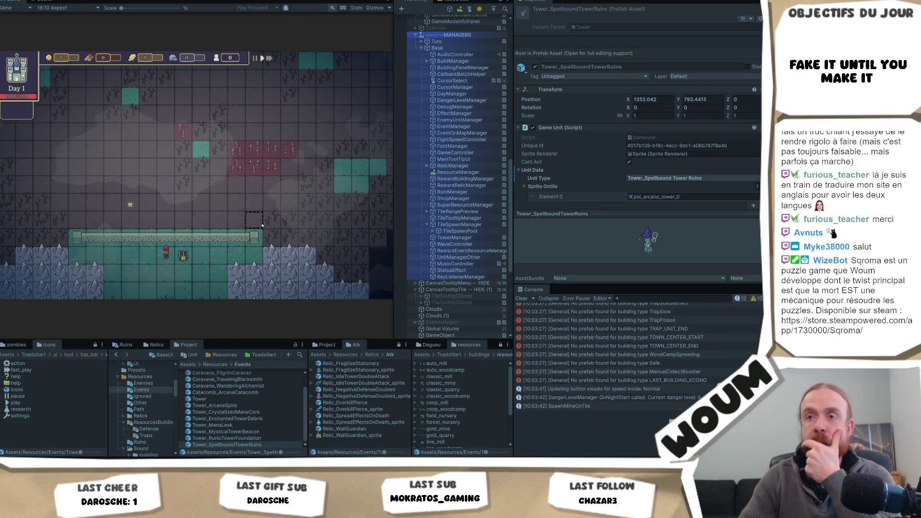
pyautogui.moveTo(182, 259)
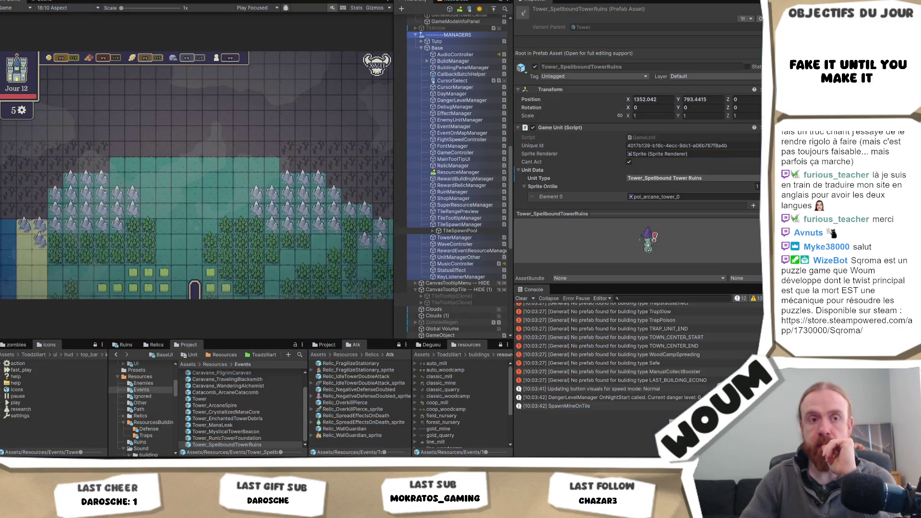
pyautogui.hotkey('alt', 'Tab')
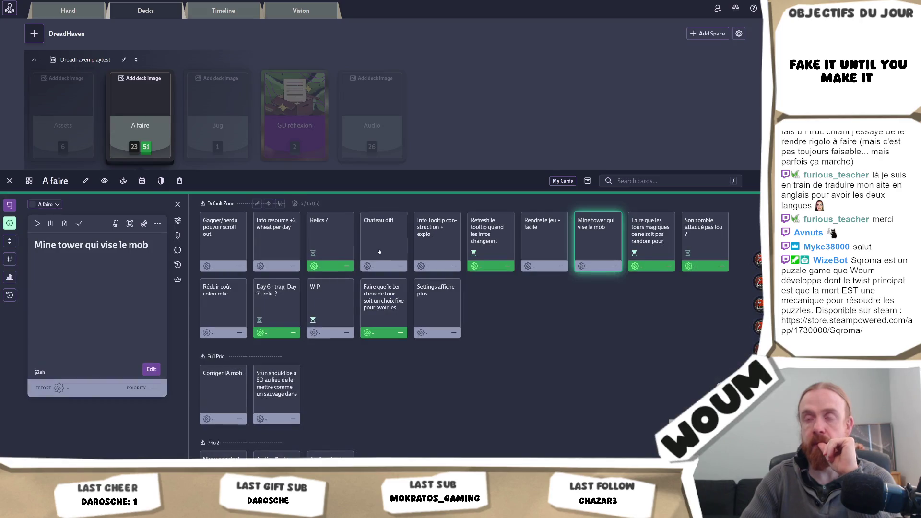
# Complete the 'Mine tower qui vise le mob' card and open the Chateau diff card.
pyautogui.click(78, 221)
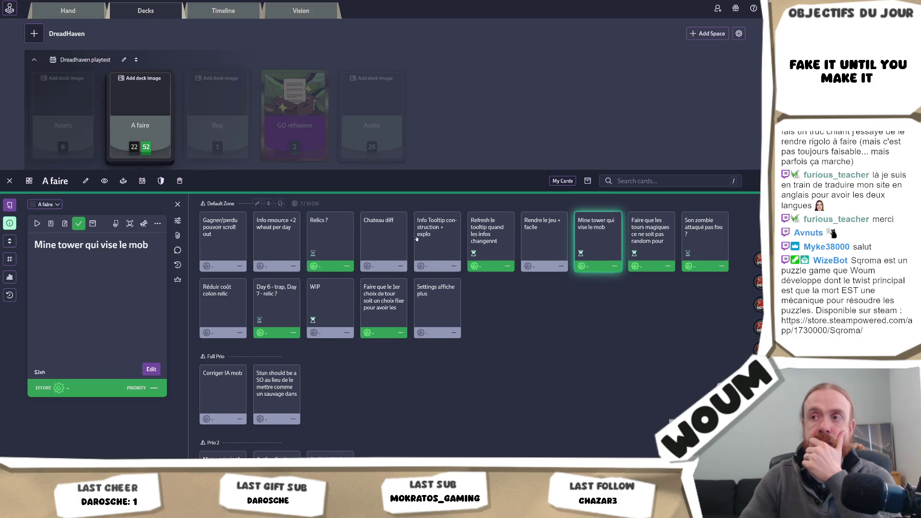
pyautogui.click(366, 258)
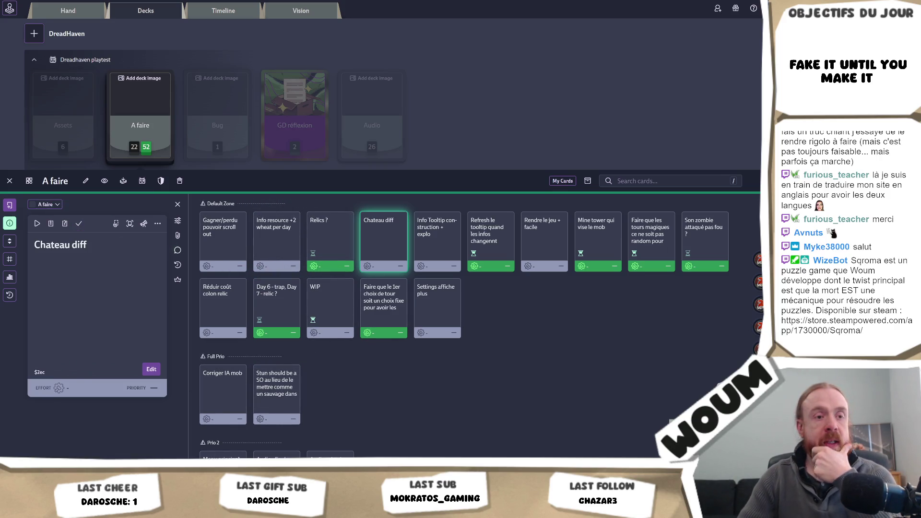
pyautogui.hotkey('alt', 'Tab')
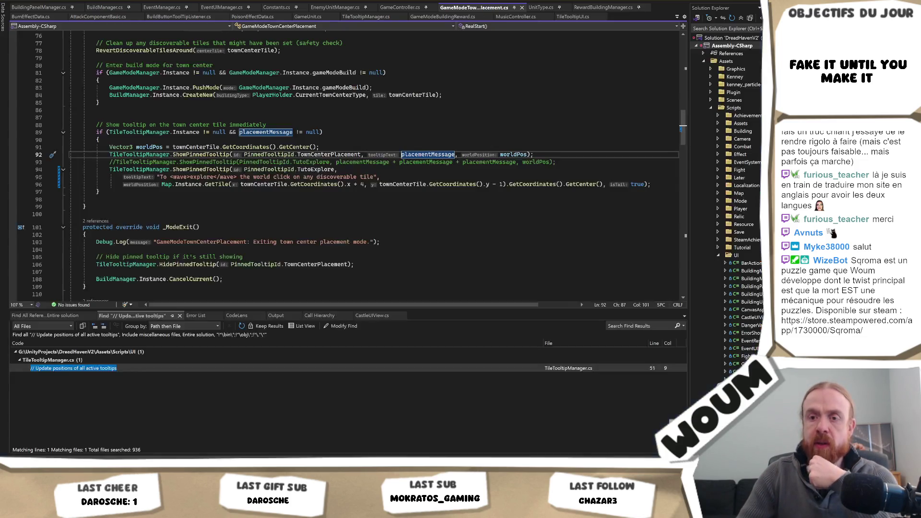
# Review RealStart in GameModeTownCenterPlacement.cs, then open the GameModeManager.cs reference to gameModeStarting.
pyautogui.scroll(4, 354, 163)
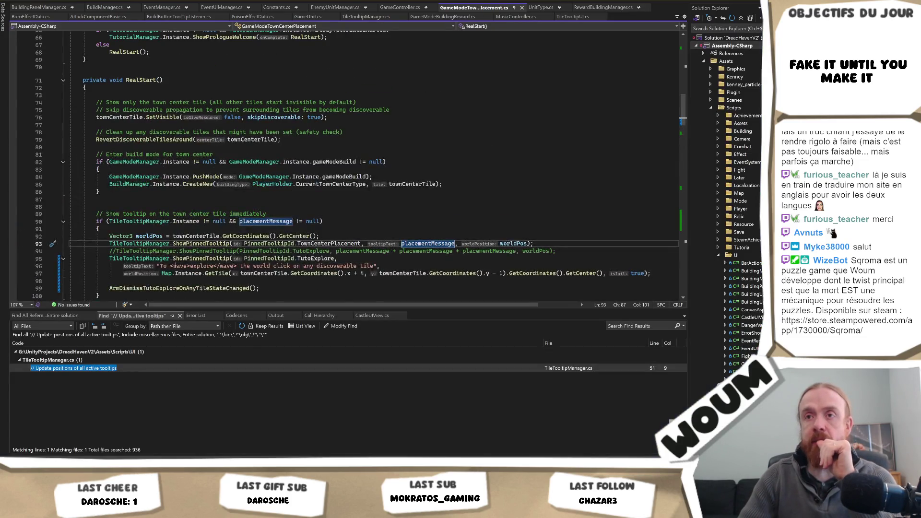
pyautogui.click(315, 176)
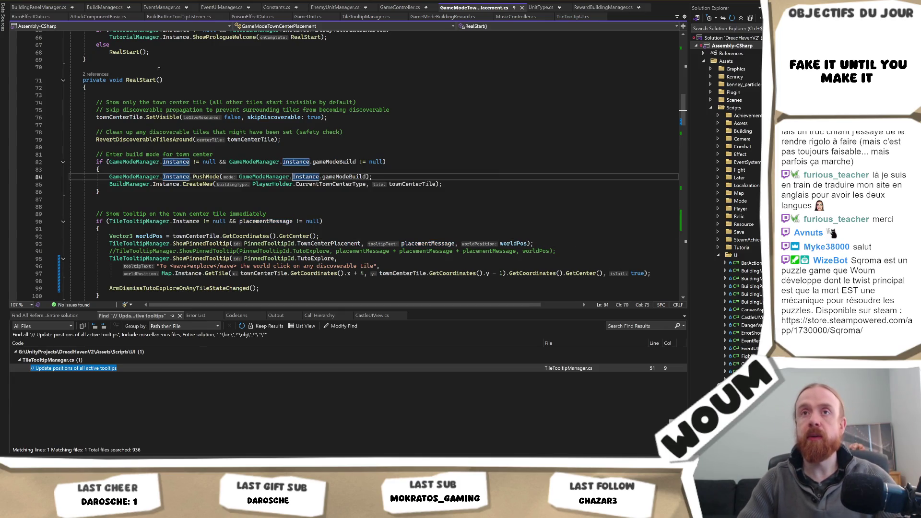
pyautogui.hotkey('ctrl', 'Tab')
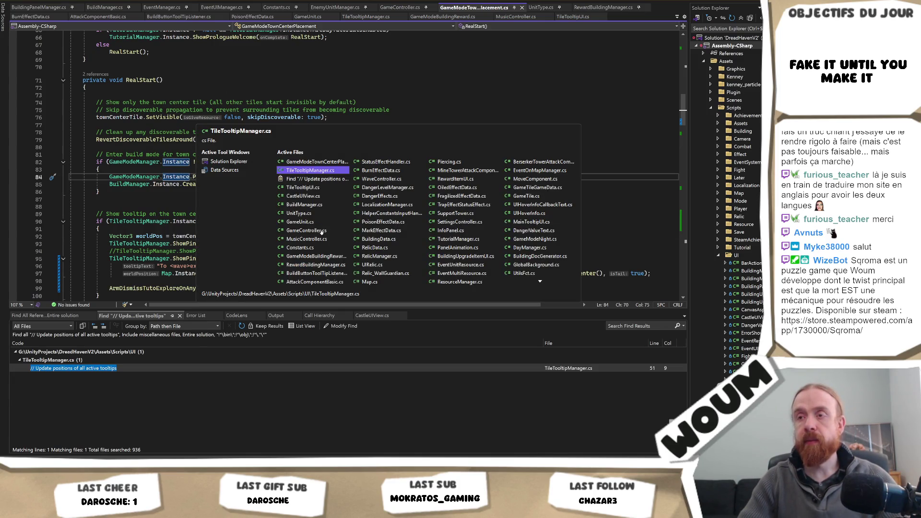
pyautogui.press('Escape')
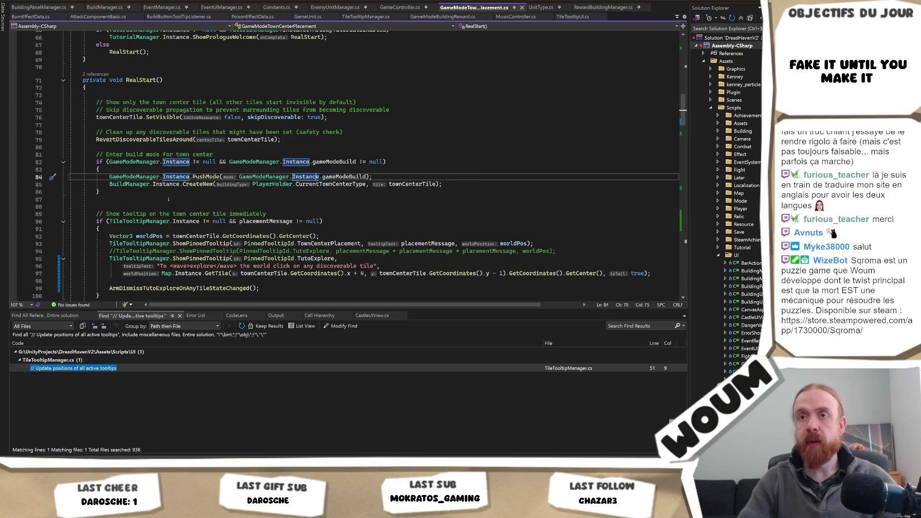
pyautogui.click(234, 202)
pyautogui.scroll(-2, 379, 220)
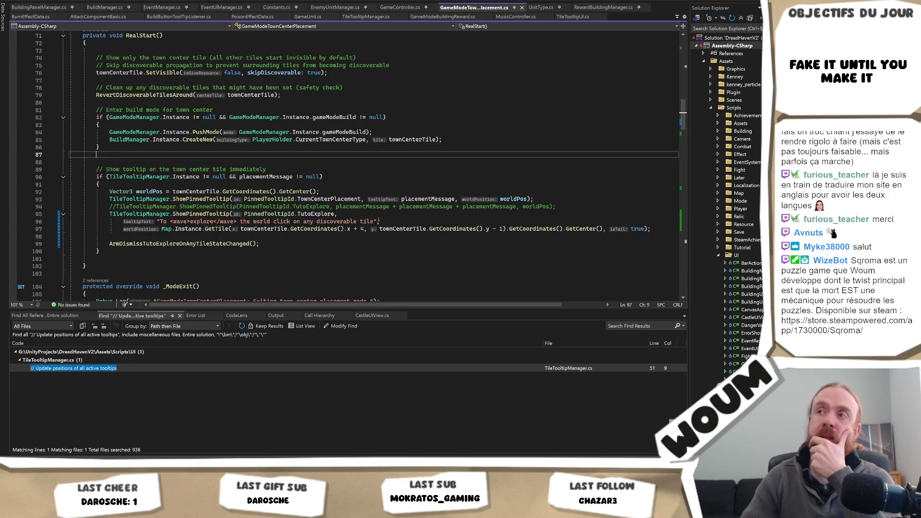
pyautogui.scroll(3, 390, 218)
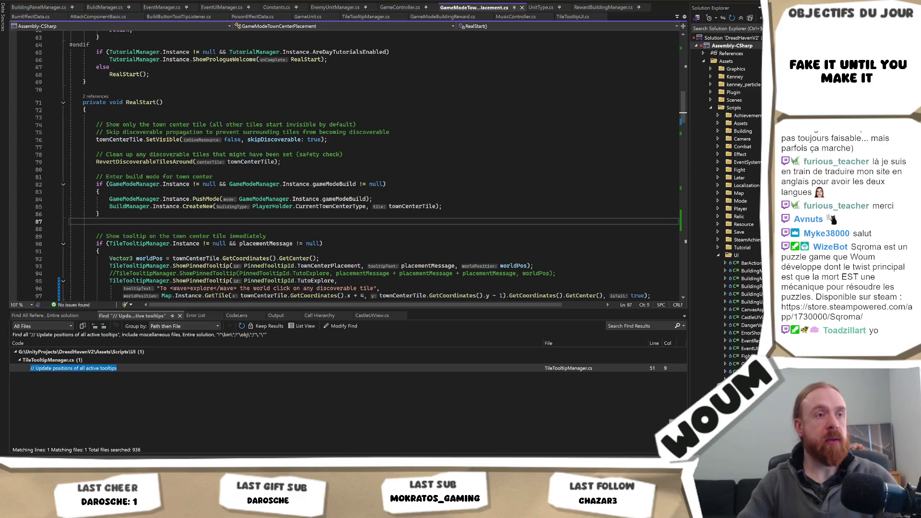
pyautogui.click(196, 176)
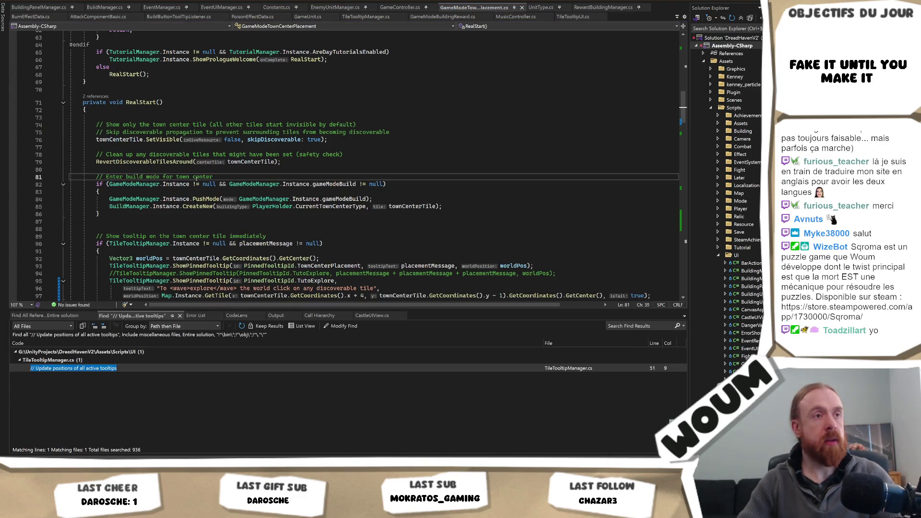
pyautogui.doubleClick(116, 392)
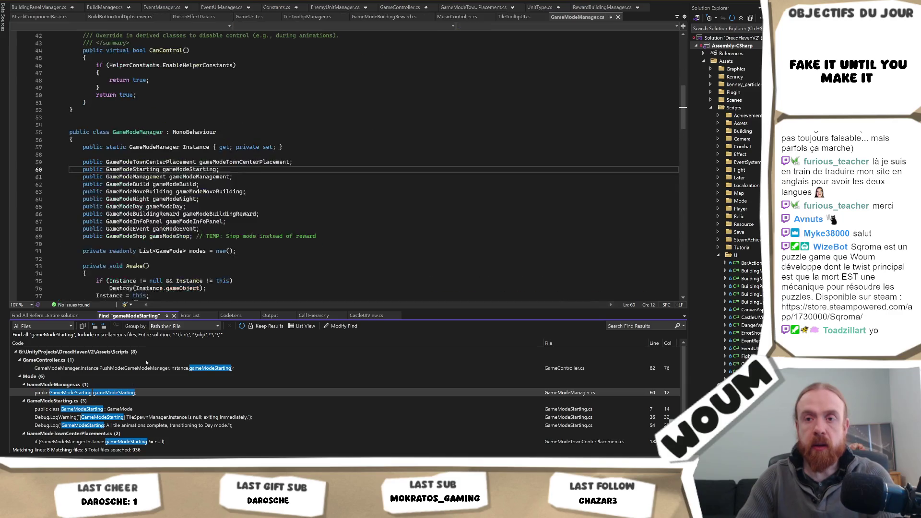
# Jump to the GameModeStarting definition with F12 and select the class name on line 7.
pyautogui.press('F12')
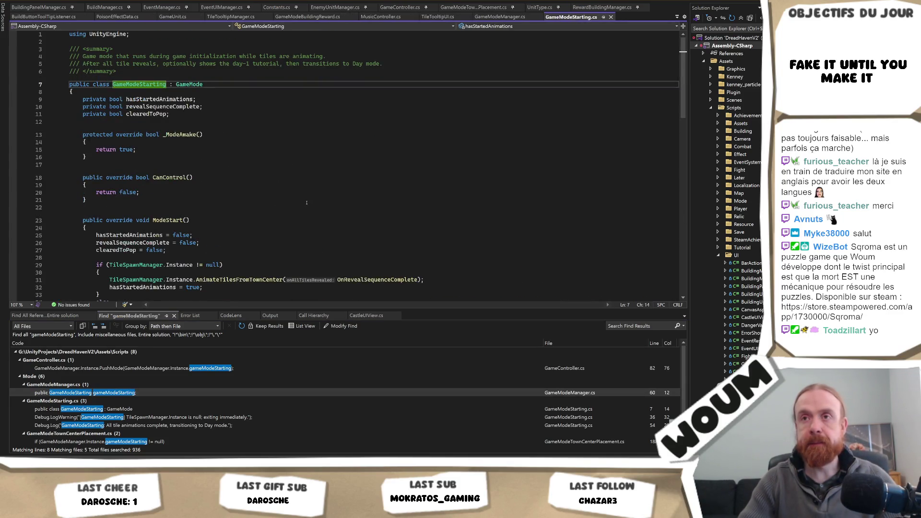
pyautogui.scroll(-8, 311, 197)
pyautogui.scroll(-4, 50, 269)
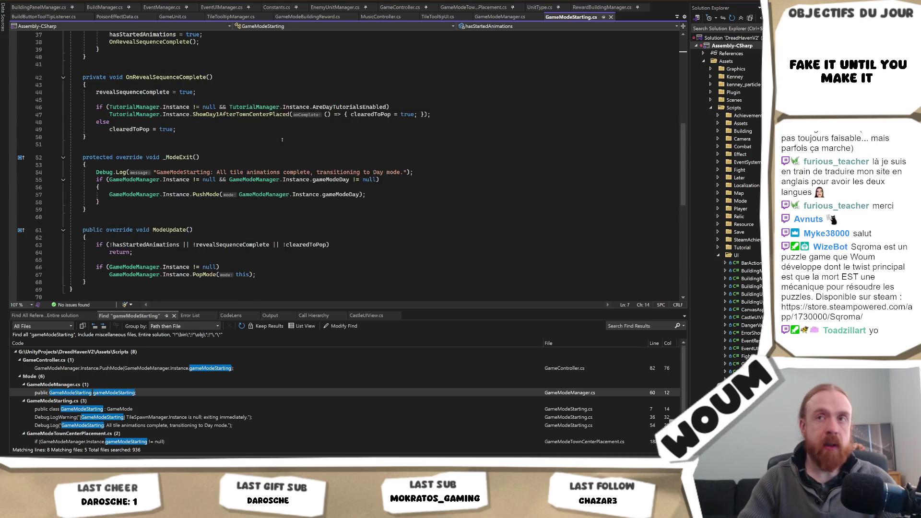
pyautogui.scroll(12, 197, 180)
pyautogui.doubleClick(138, 84)
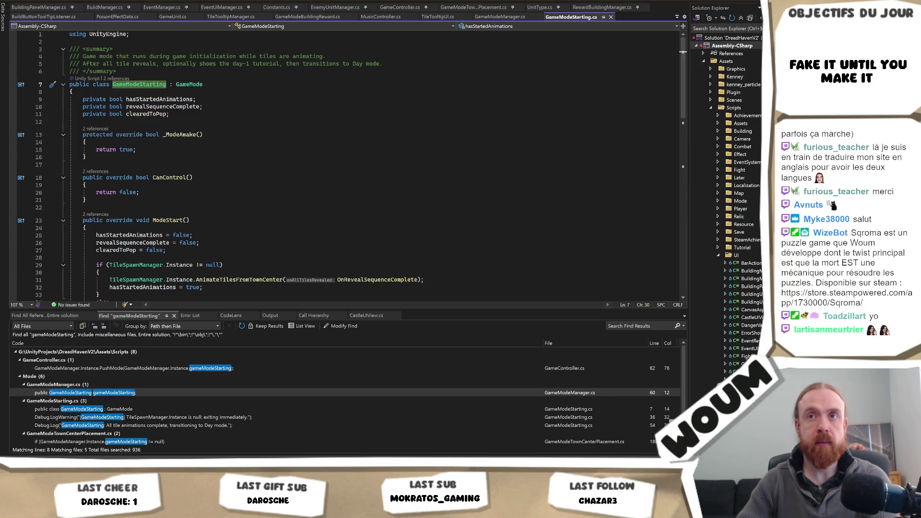
pyautogui.scroll(-11, 247, 189)
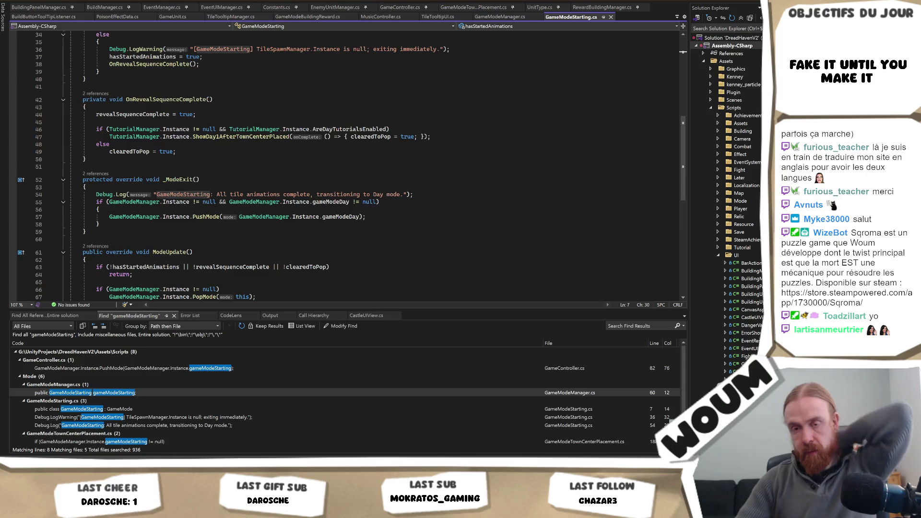
# Switch from Visual Studio to the Unity Editor.
pyautogui.hotkey('alt', 'Tab')
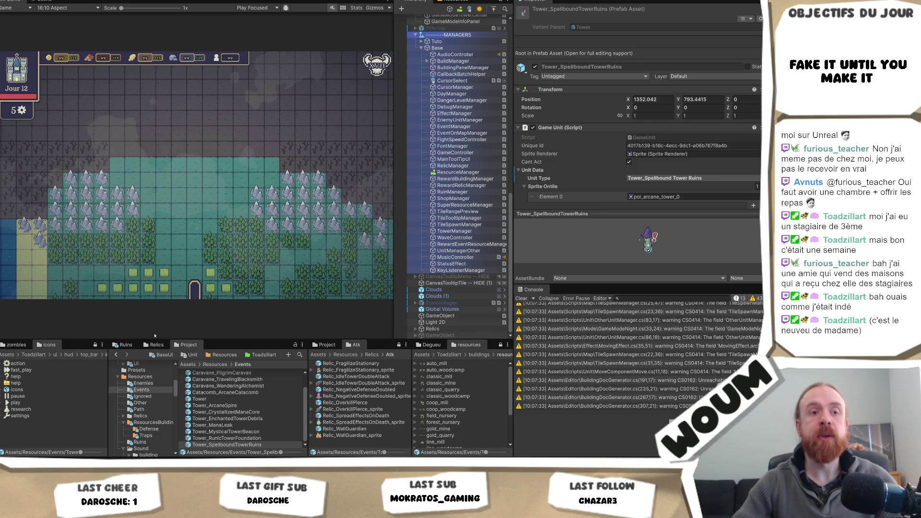
# Search 'micro entreprise, stagiaire chez soi' in a new tab and open the International Wedding Institute article.
pyautogui.hotkey('alt', 'Tab')
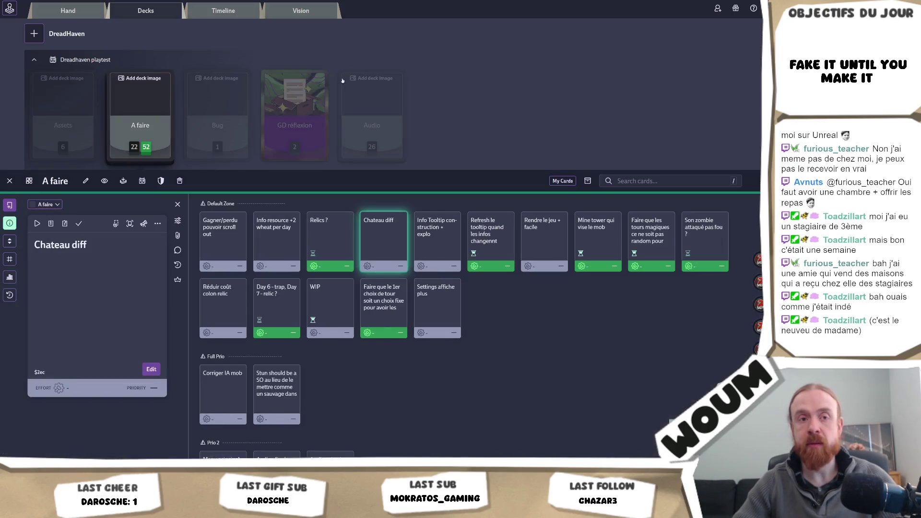
pyautogui.hotkey('ctrl', 't')
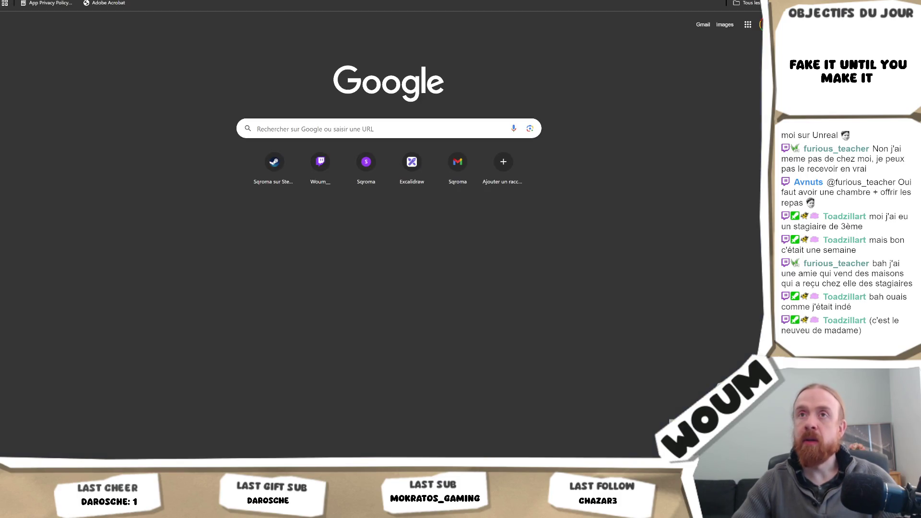
pyautogui.write('autauto e')
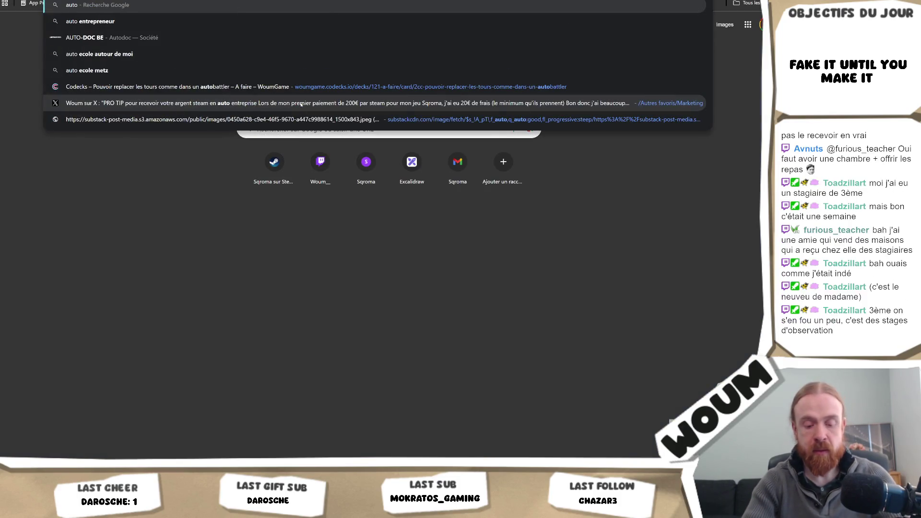
pyautogui.hotkey('ctrl', 'a')
pyautogui.write('micr')
pyautogui.press('BackSpace')
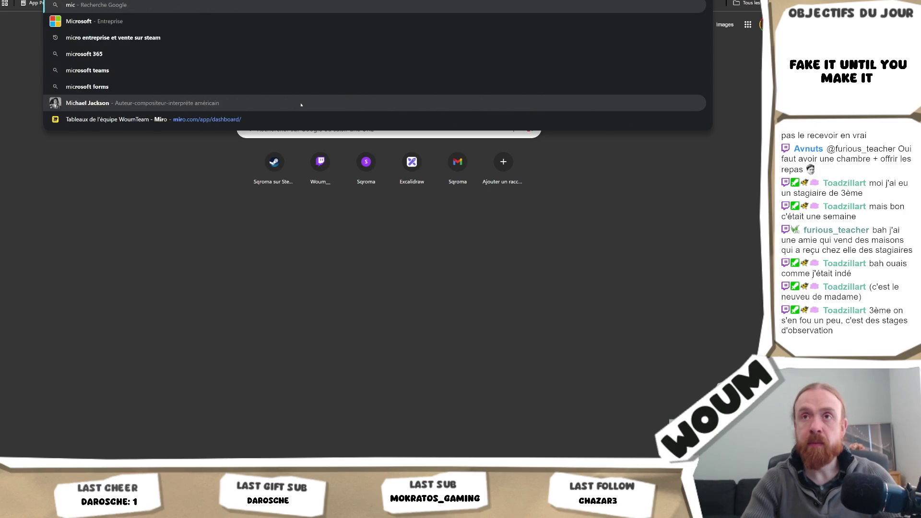
pyautogui.write('ro entr')
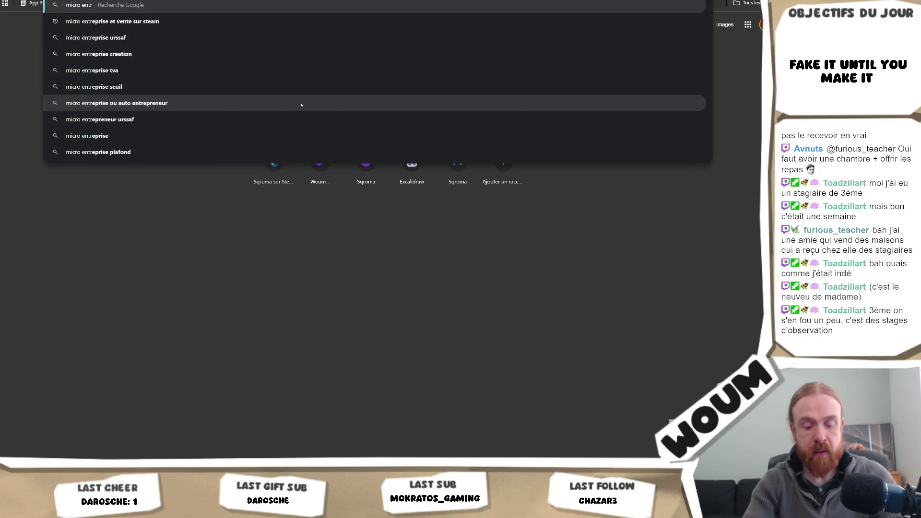
pyautogui.write('eprise, stagiaire')
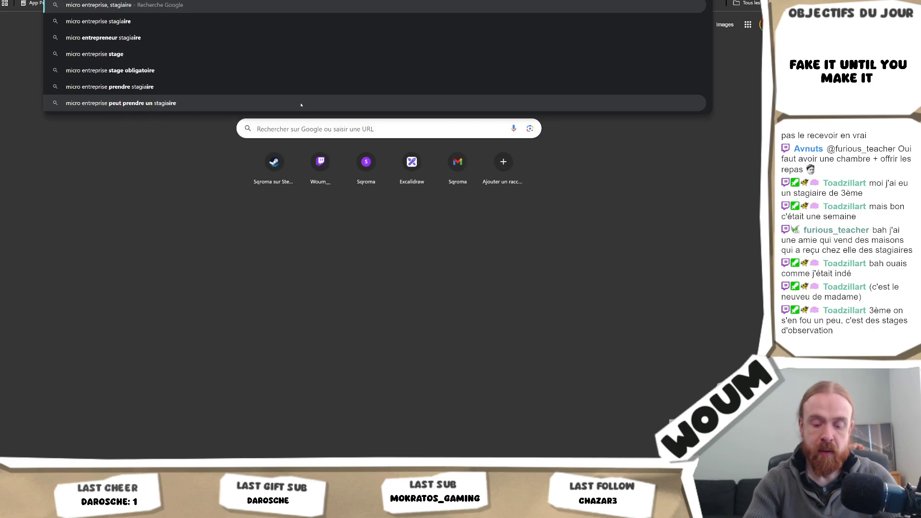
pyautogui.write(' chez soi')
pyautogui.press('Return')
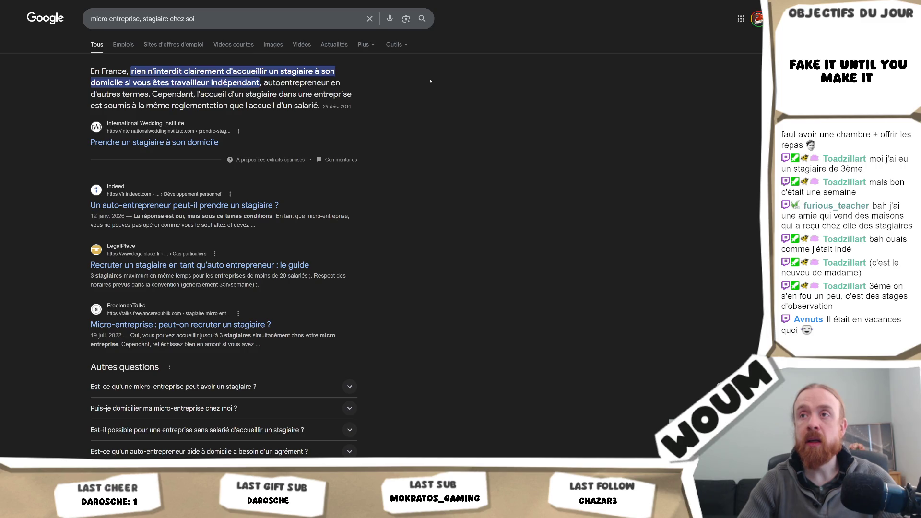
pyautogui.click(154, 142)
# Scroll to 'Travailler de chez soi…' and select the sentence from 'Ainsi les locaux' to 'imposées par'.
pyautogui.scroll(-7, 617, 113)
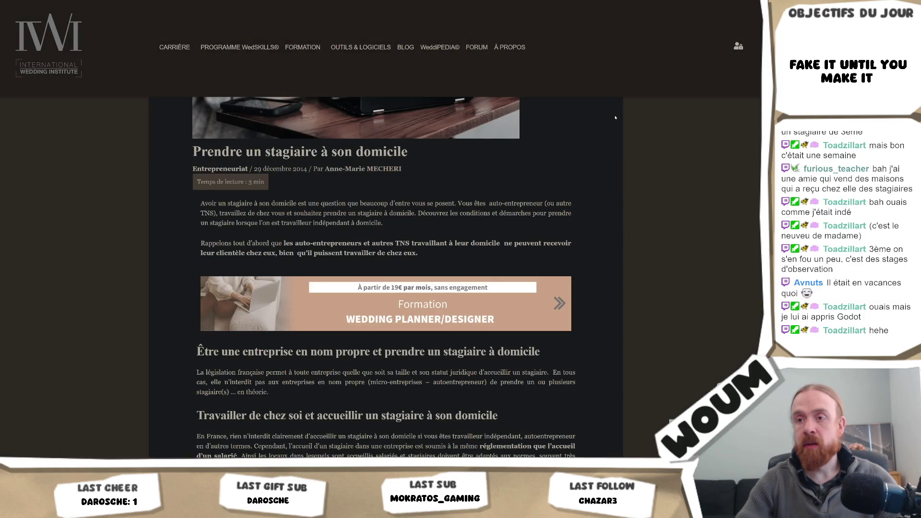
pyautogui.scroll(-2, 616, 117)
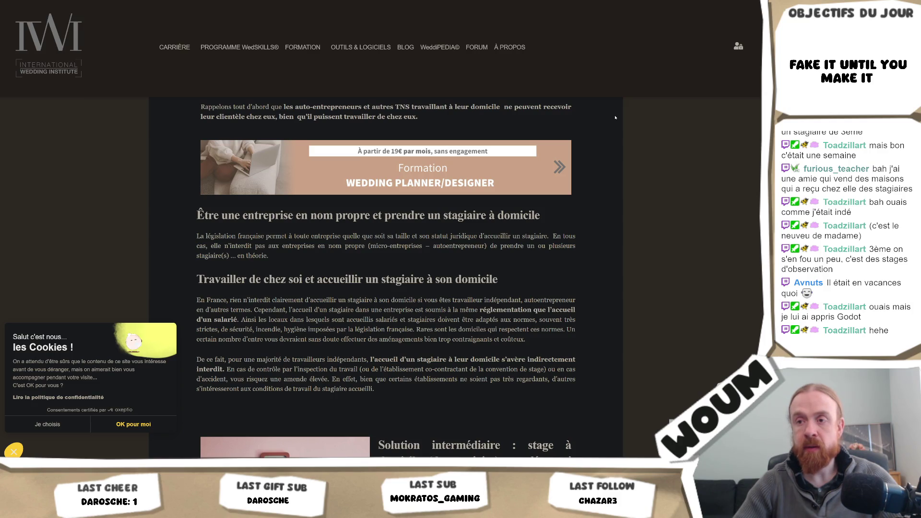
pyautogui.scroll(-2, 571, 223)
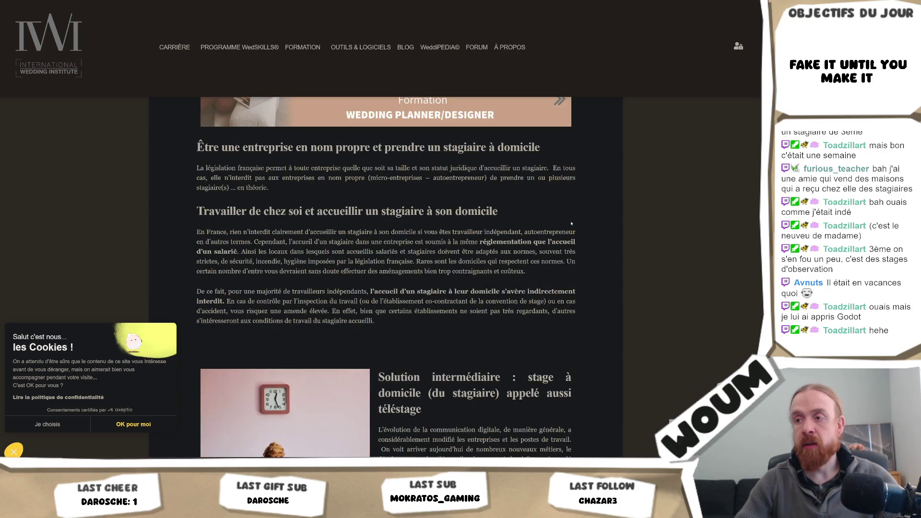
pyautogui.scroll(-2, 571, 223)
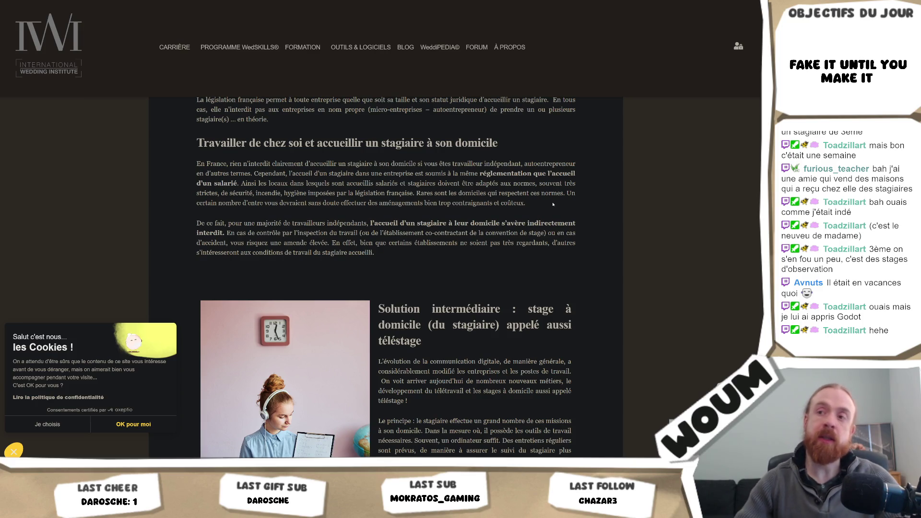
pyautogui.scroll(-4, 553, 205)
pyautogui.scroll(-4, 523, 231)
pyautogui.scroll(8, 523, 232)
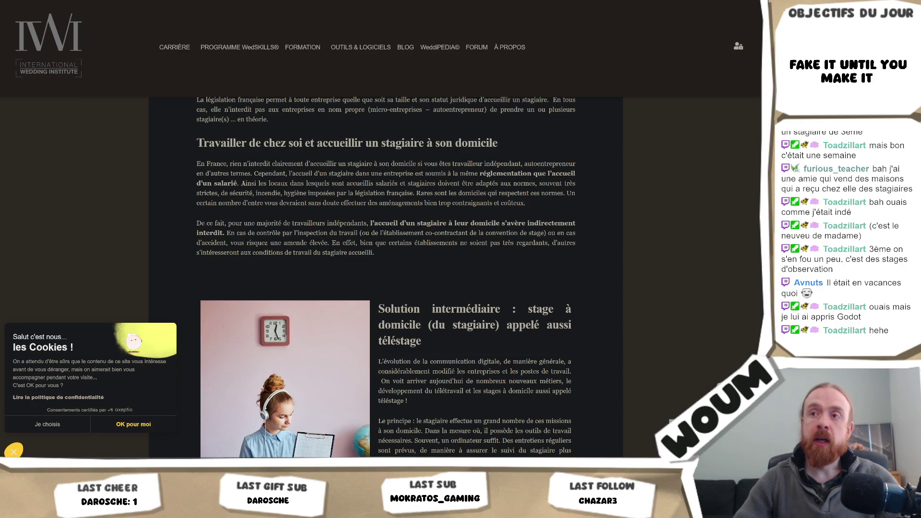
pyautogui.moveTo(242, 183); pyautogui.dragTo(343, 198)
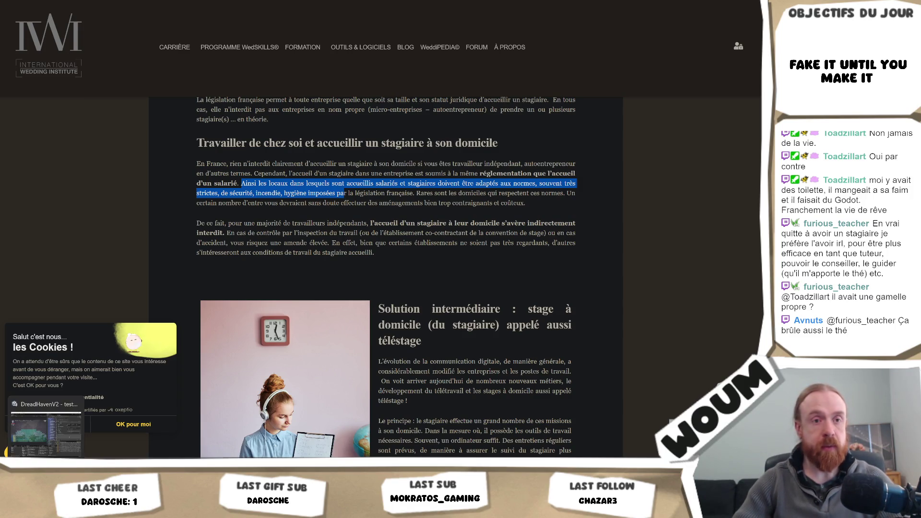
# Switch from the Chrome article back to the Unity Editor with Alt+Tab.
pyautogui.hotkey('alt', 'Tab')
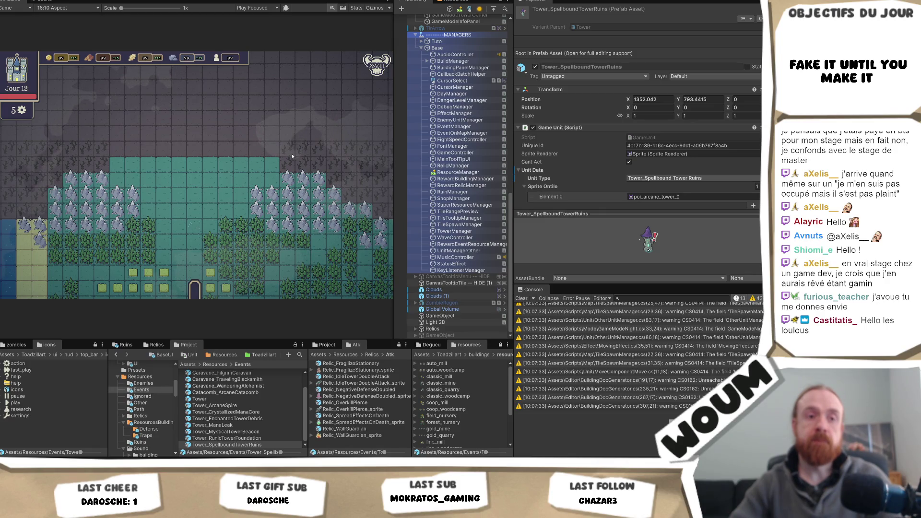
# Widen the Game view slightly.
pyautogui.moveTo(393, 153); pyautogui.dragTo(394, 161)
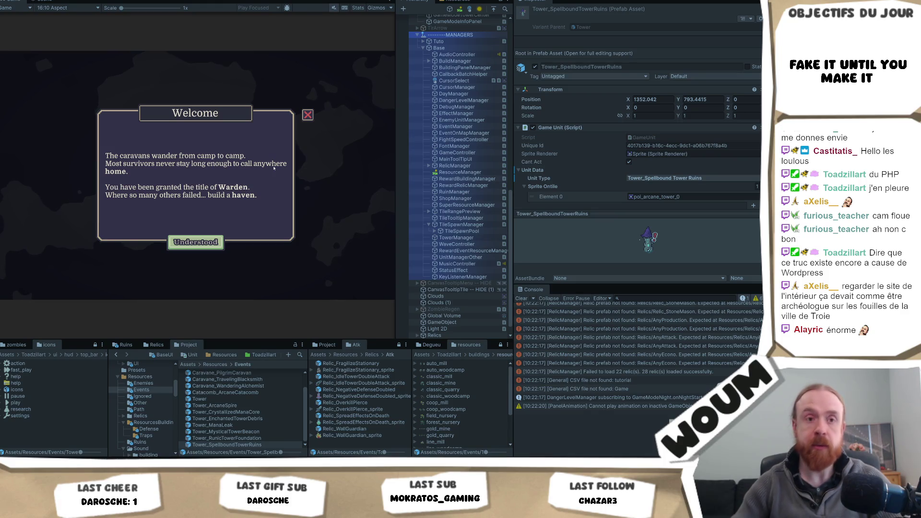
# Dismiss the Welcome dialog, place the town center on the green tile, and close the tutorial popup.
pyautogui.click(205, 248)
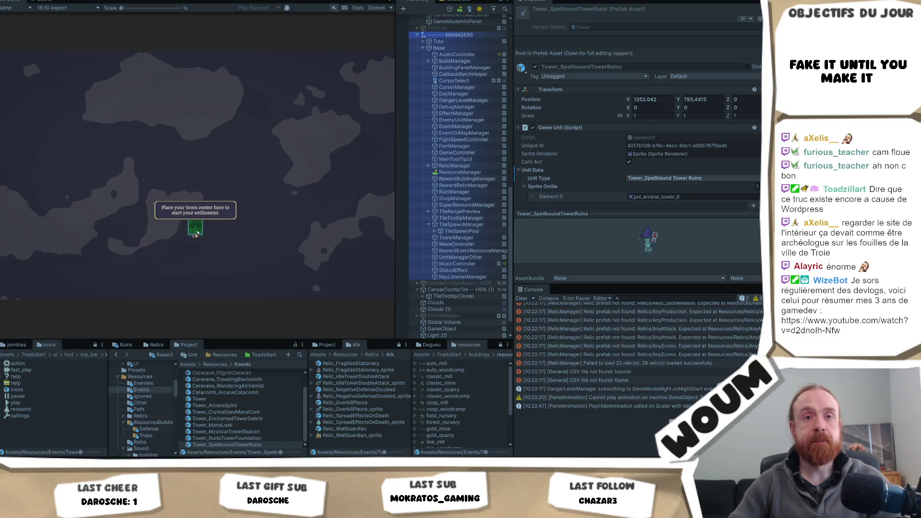
pyautogui.click(194, 231)
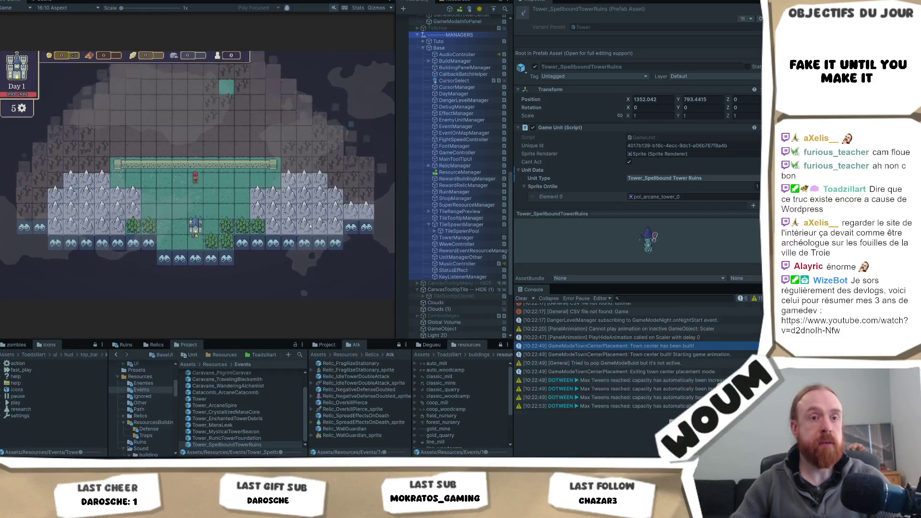
pyautogui.click(195, 242)
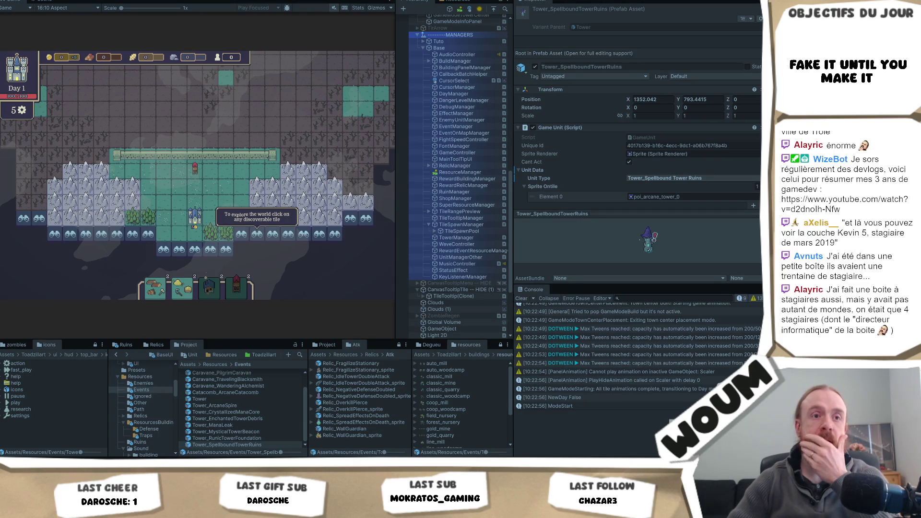
pyautogui.click(245, 161)
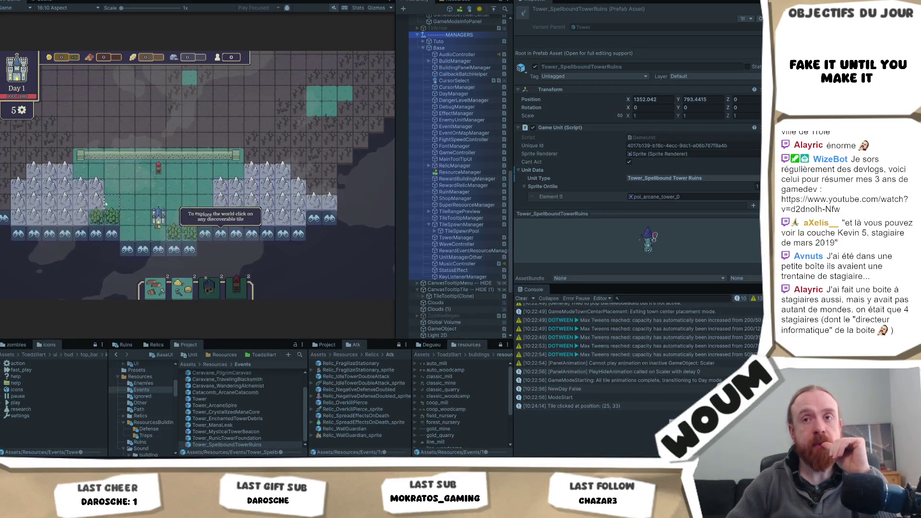
pyautogui.moveTo(96, 184)
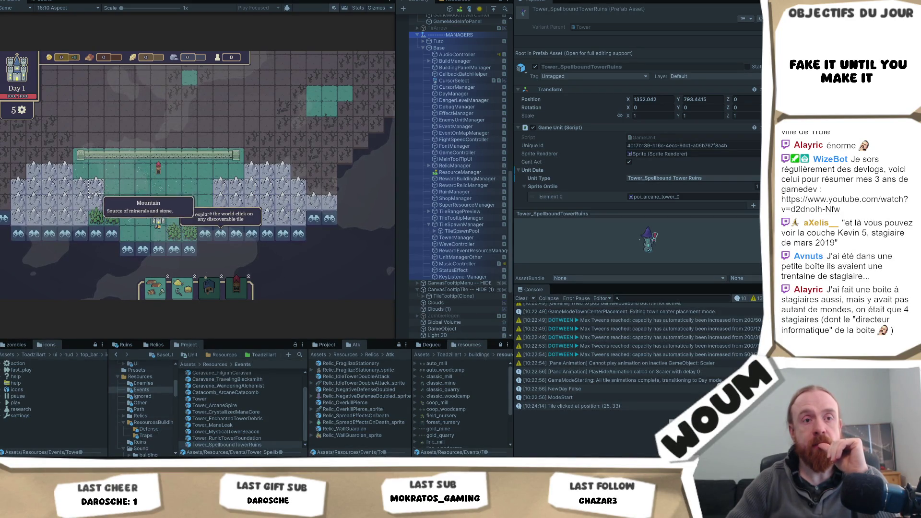
pyautogui.moveTo(108, 219)
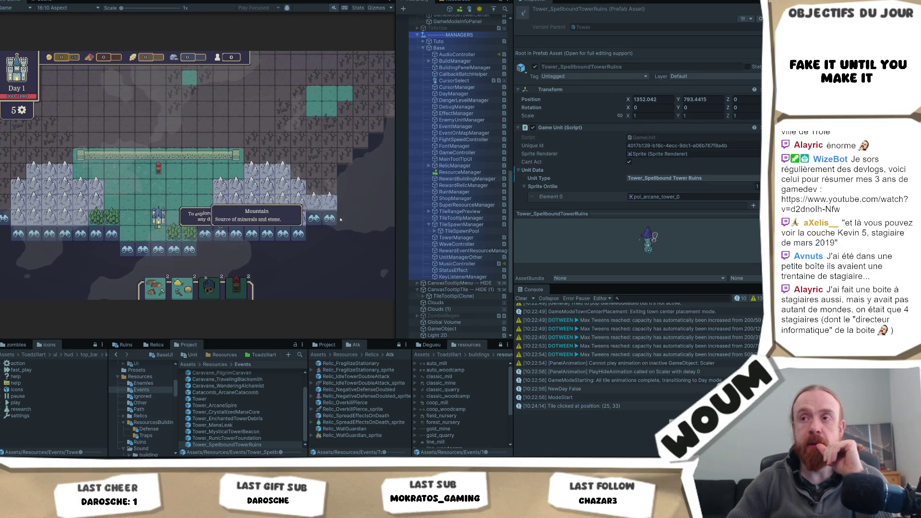
pyautogui.moveTo(312, 225)
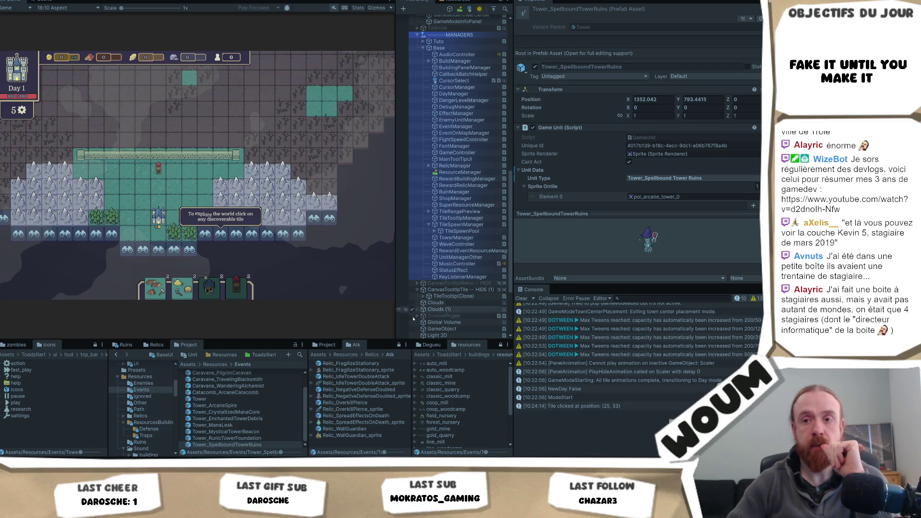
# Return to Visual Studio and place the cursor on line 53 in GameModeStarting.cs's _ModeExit method.
pyautogui.hotkey('alt', 'Tab')
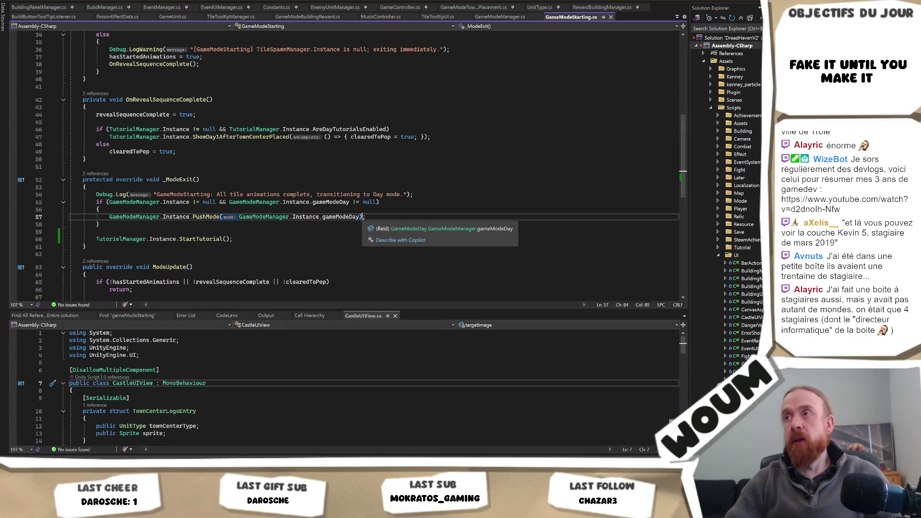
pyautogui.hotkey('ctrl', 'Tab')
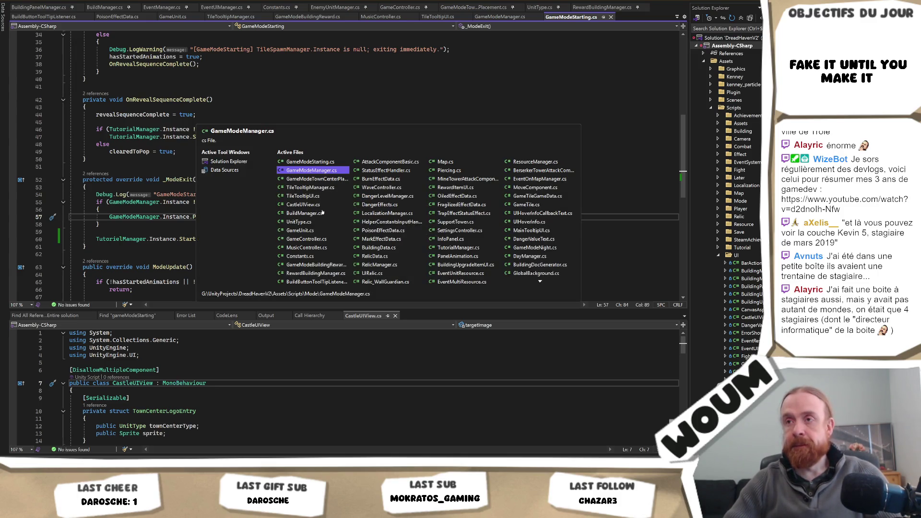
pyautogui.press('Escape')
pyautogui.click(143, 185)
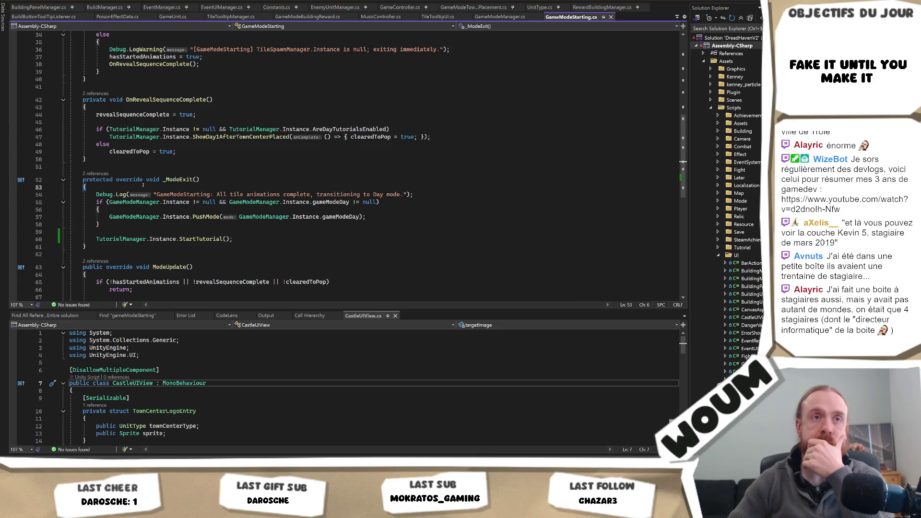